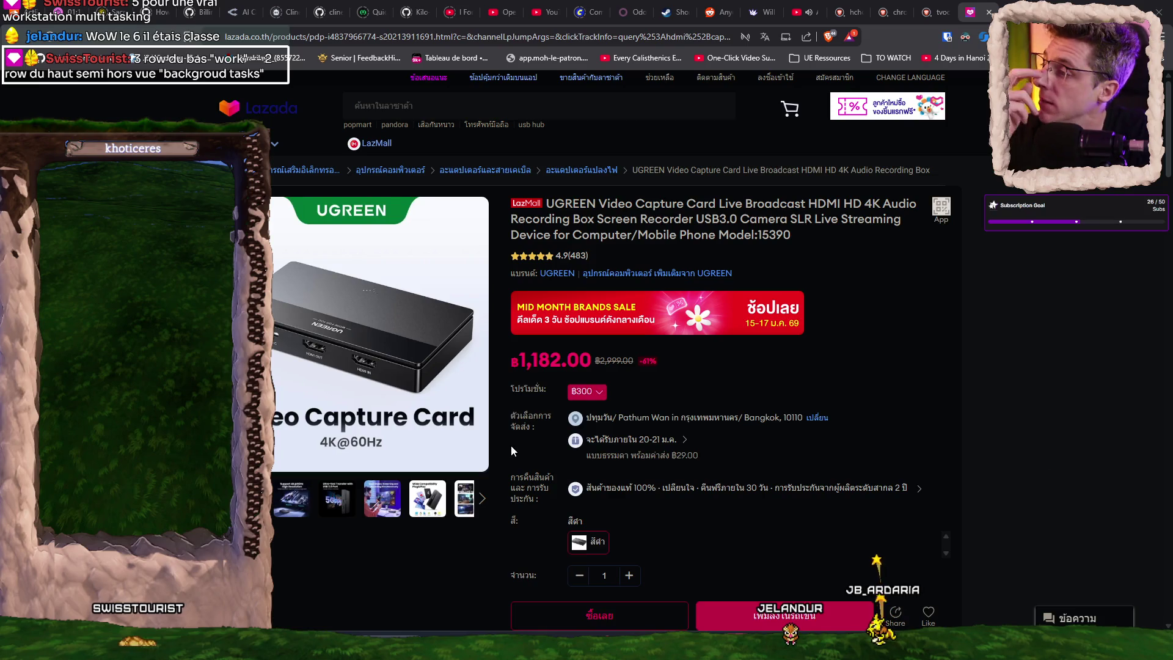
# Close the Lazada capture-card tab in Brave and return to the Unreal Editor.
pyautogui.click(988, 12)
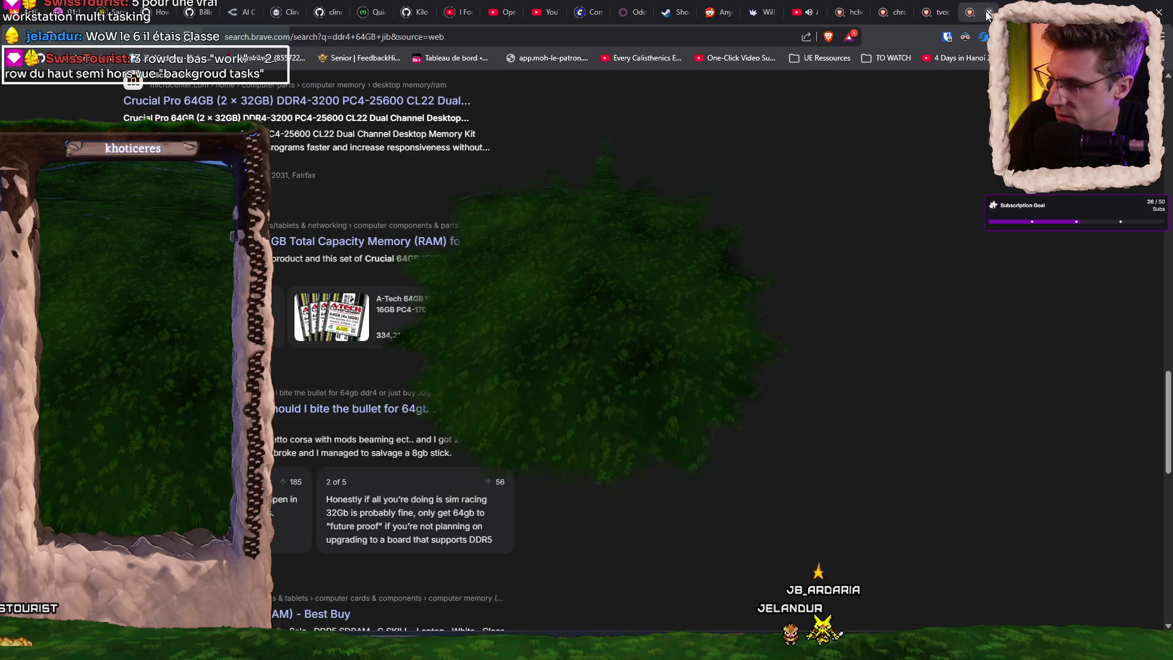
pyautogui.hotkey('alt', 'Tab')
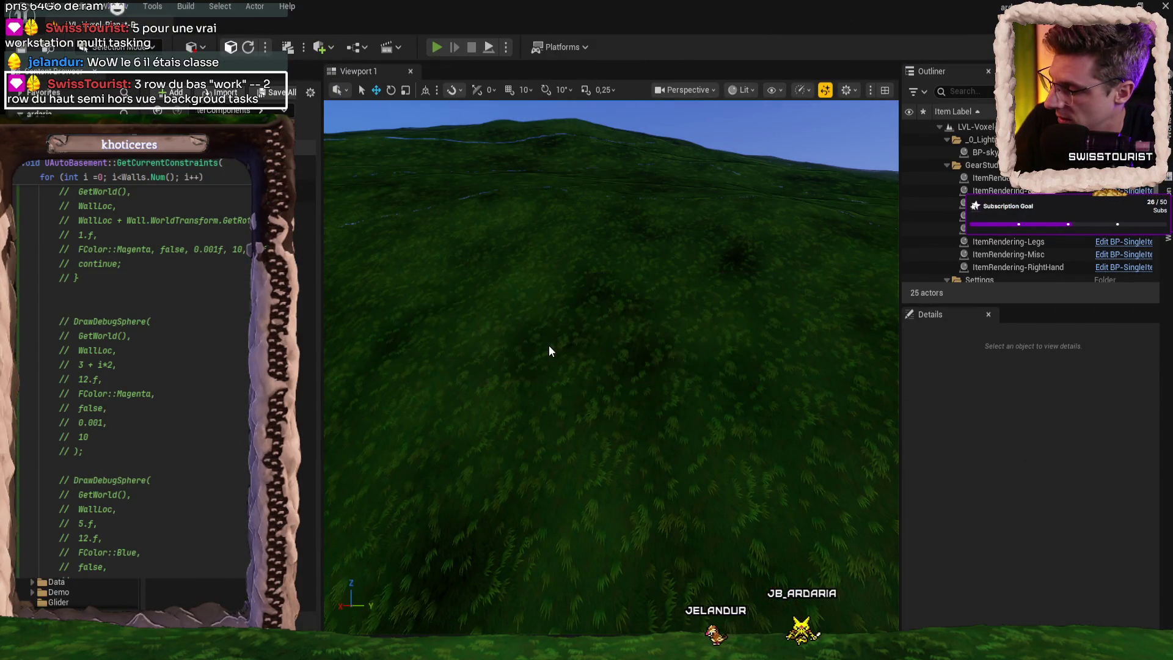
# Play the level in editor and place an AutoHouse stone wall from hotbar slot 2 on the grass.
pyautogui.hotkey('alt', 'p')
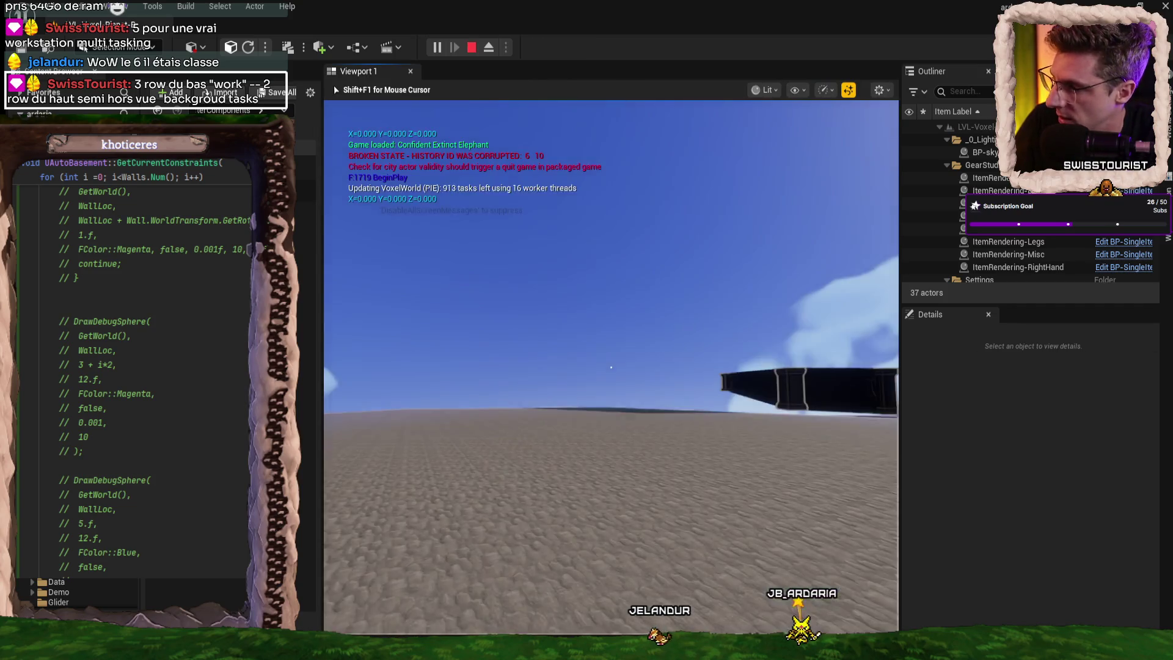
pyautogui.press('1')
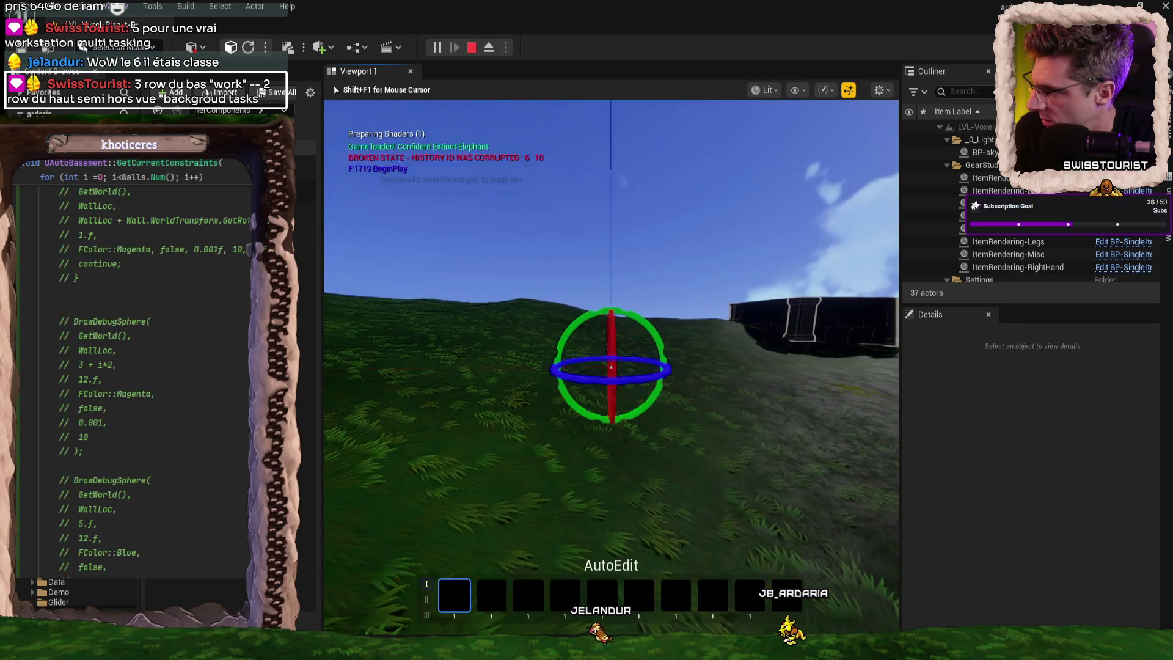
pyautogui.press('2')
pyautogui.click(610, 367)
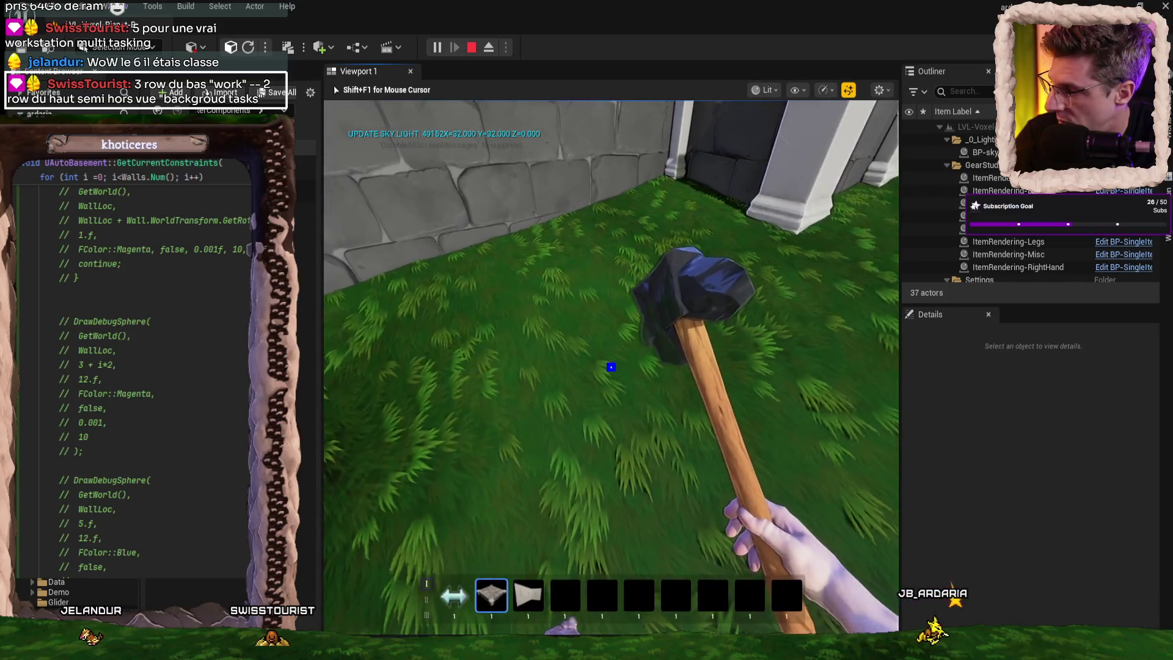
# Test building with the first hotbar tool, then stop the play session with Esc.
pyautogui.press('1')
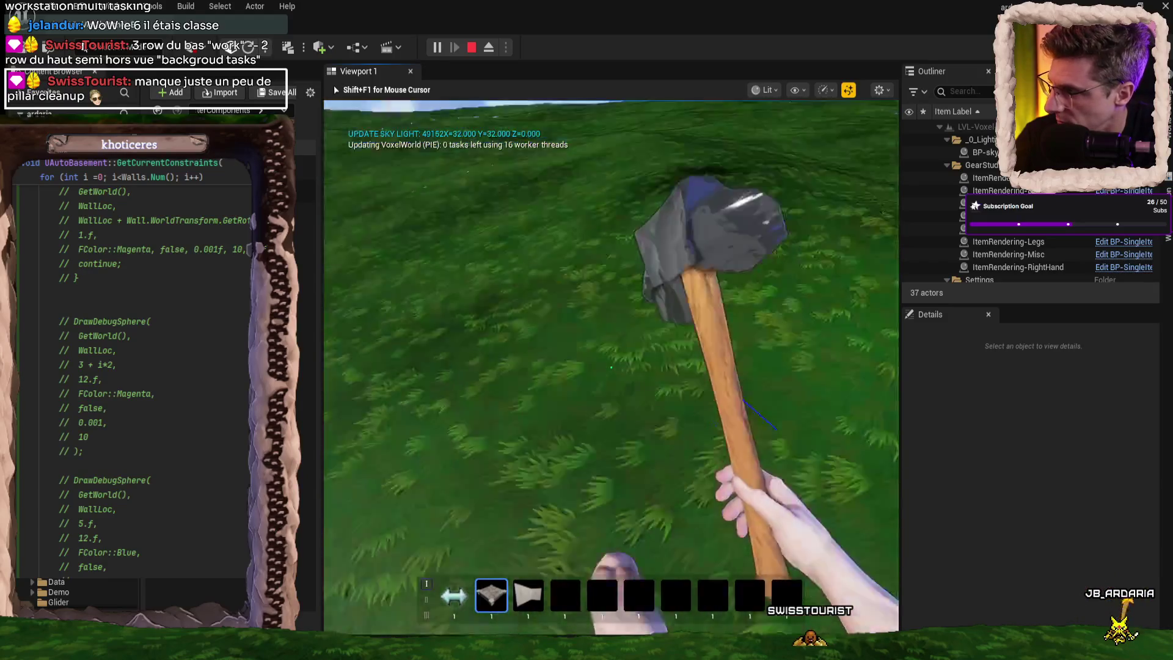
pyautogui.press('Escape')
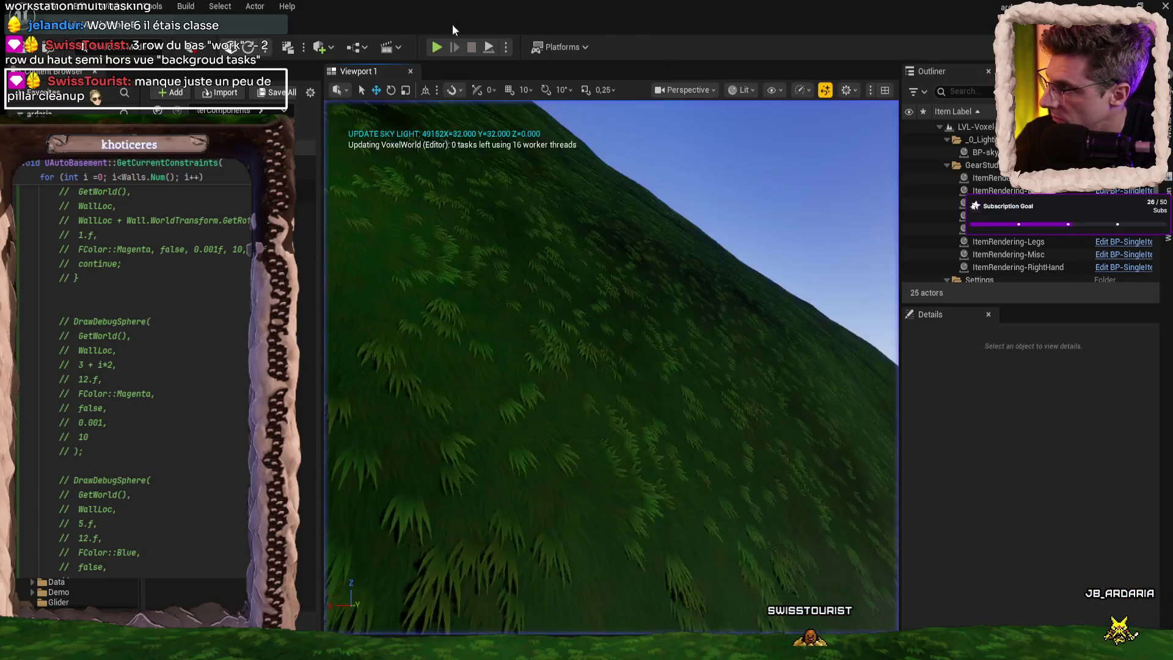
# Restart Play In Editor and scroll to hotbar slot 2 for the wall preview.
pyautogui.hotkey('alt', 'p')
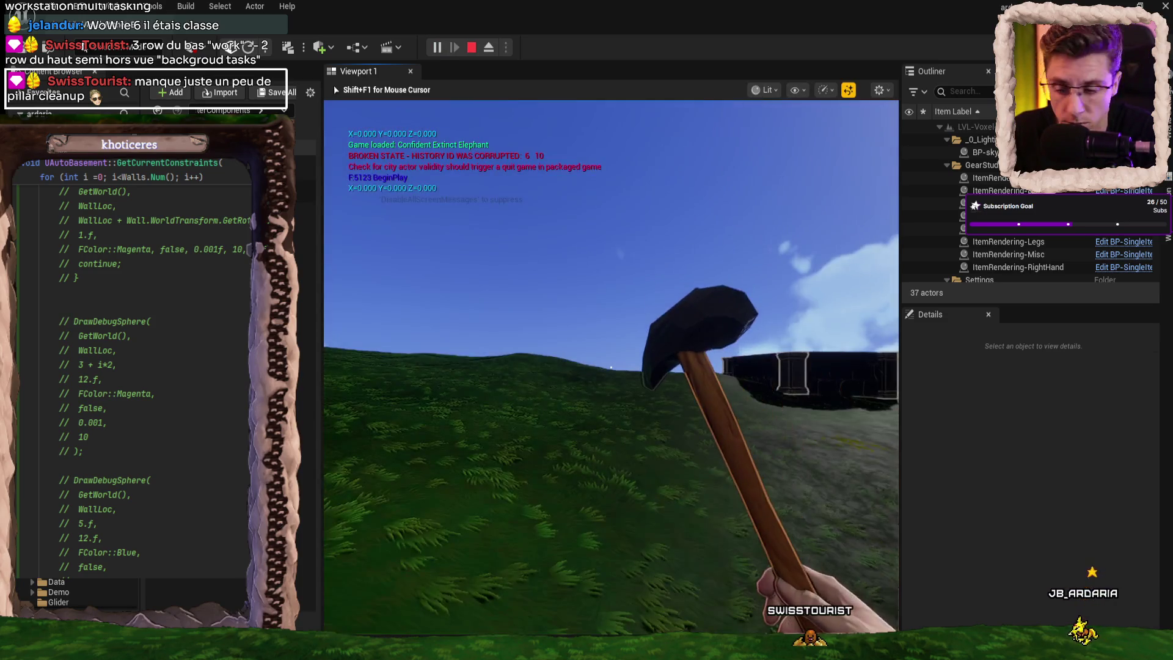
pyautogui.scroll(-2, 610, 366)
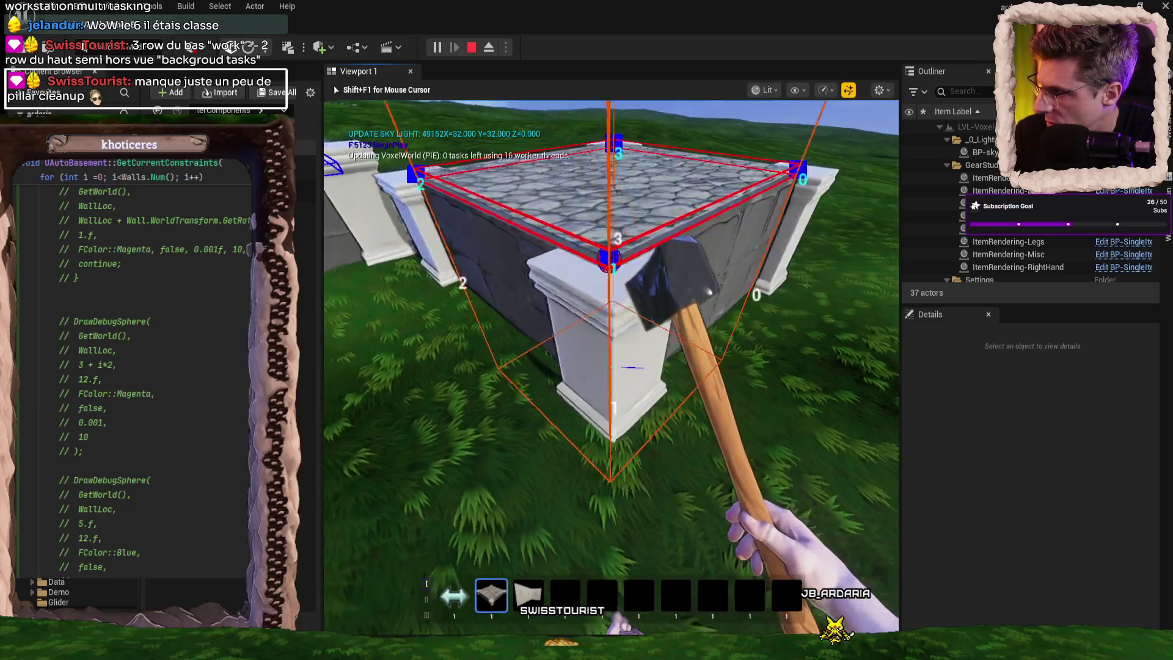
pyautogui.press('w')
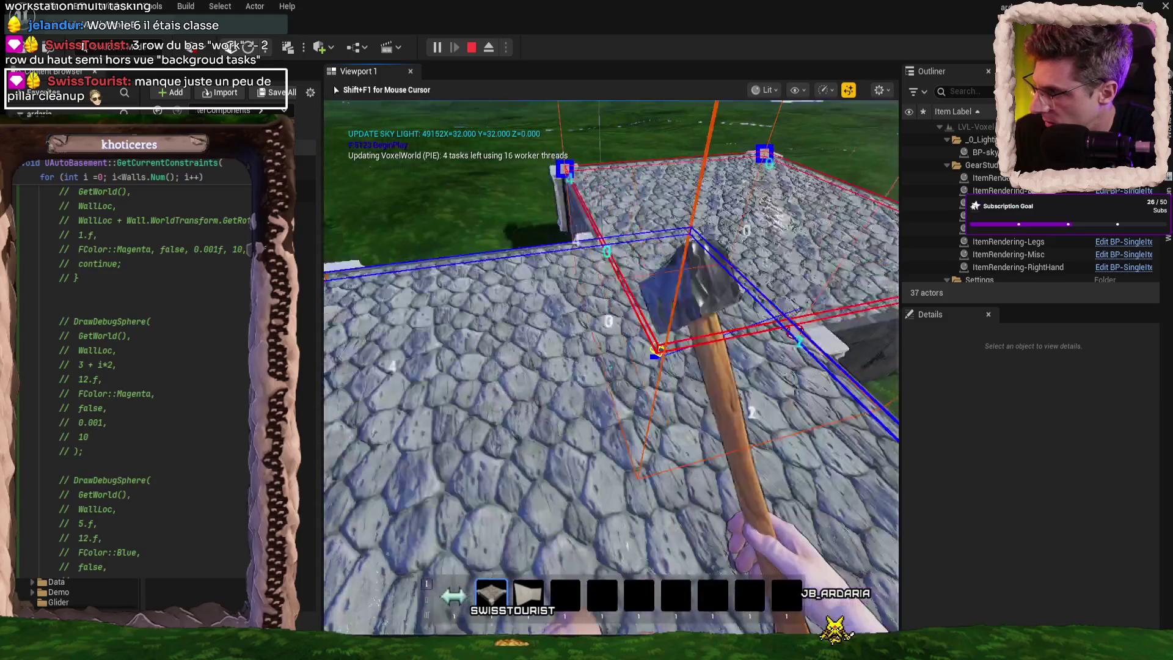
pyautogui.press('s')
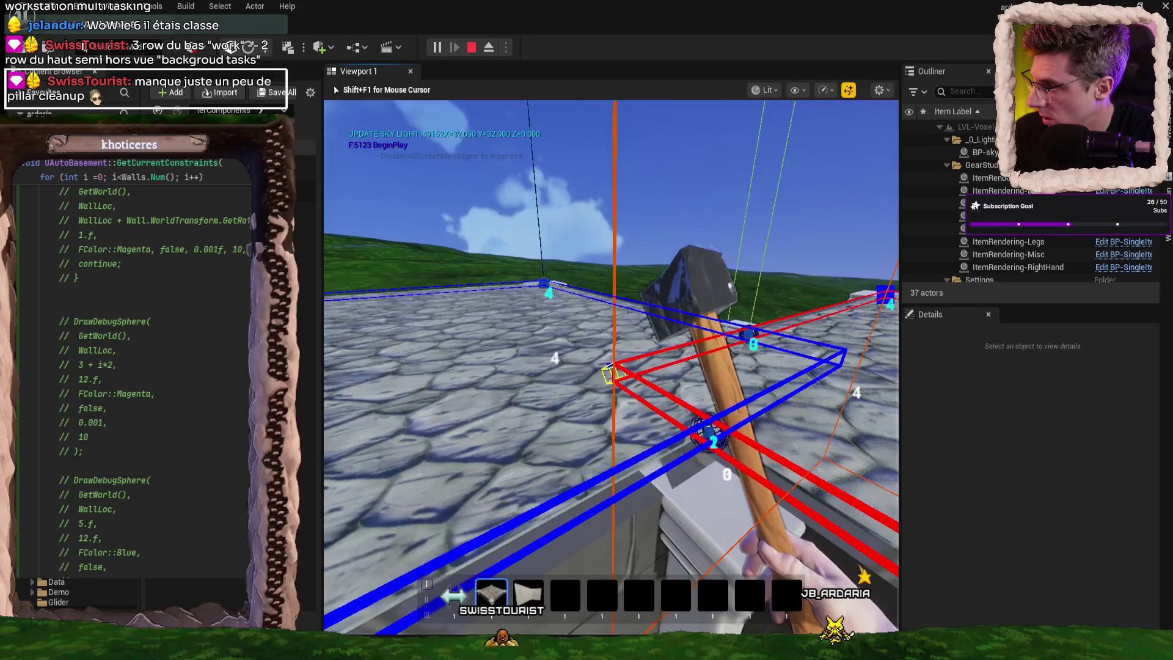
pyautogui.press('w')
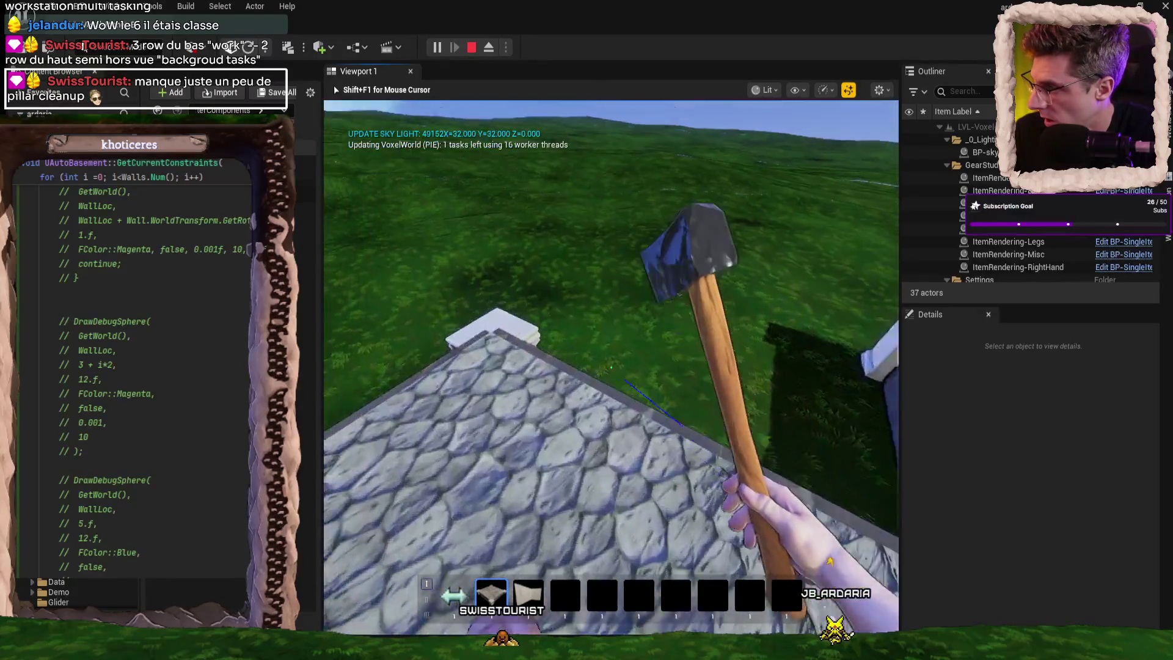
pyautogui.press('s')
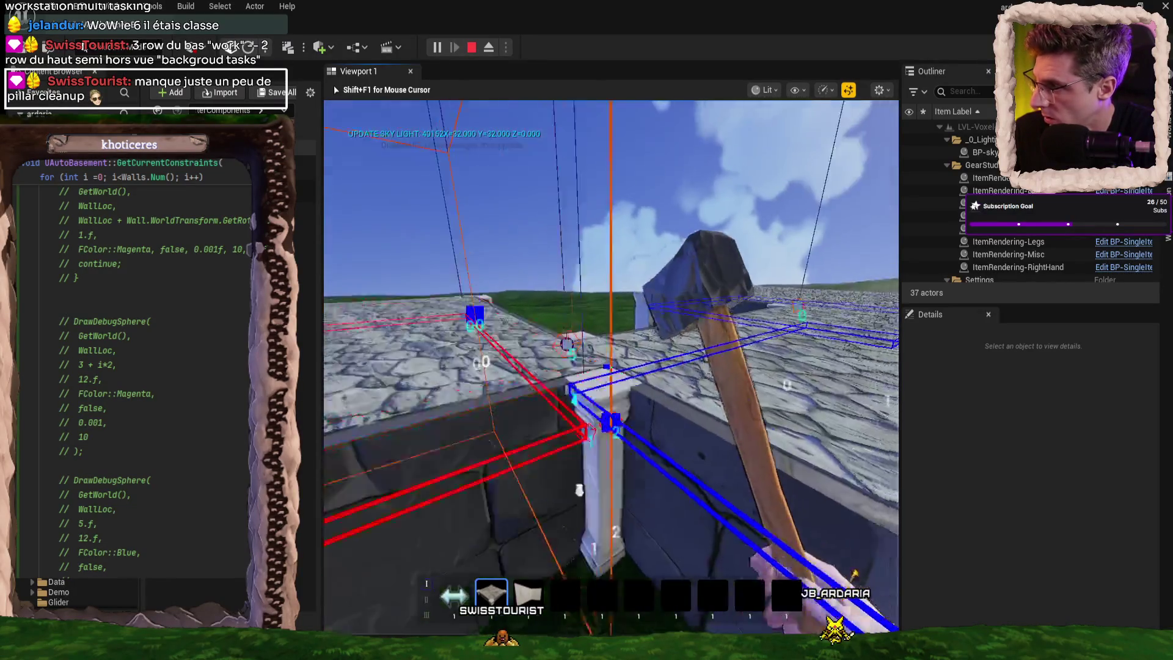
pyautogui.press('space')
pyautogui.press('w')
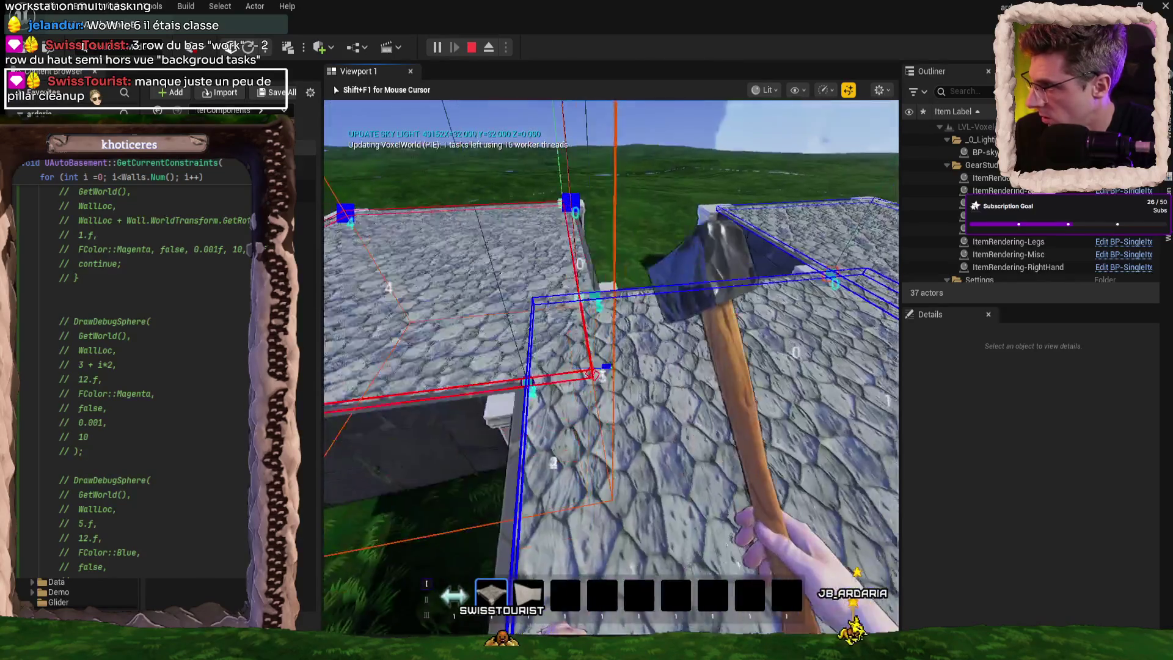
pyautogui.press('s')
pyautogui.press('space')
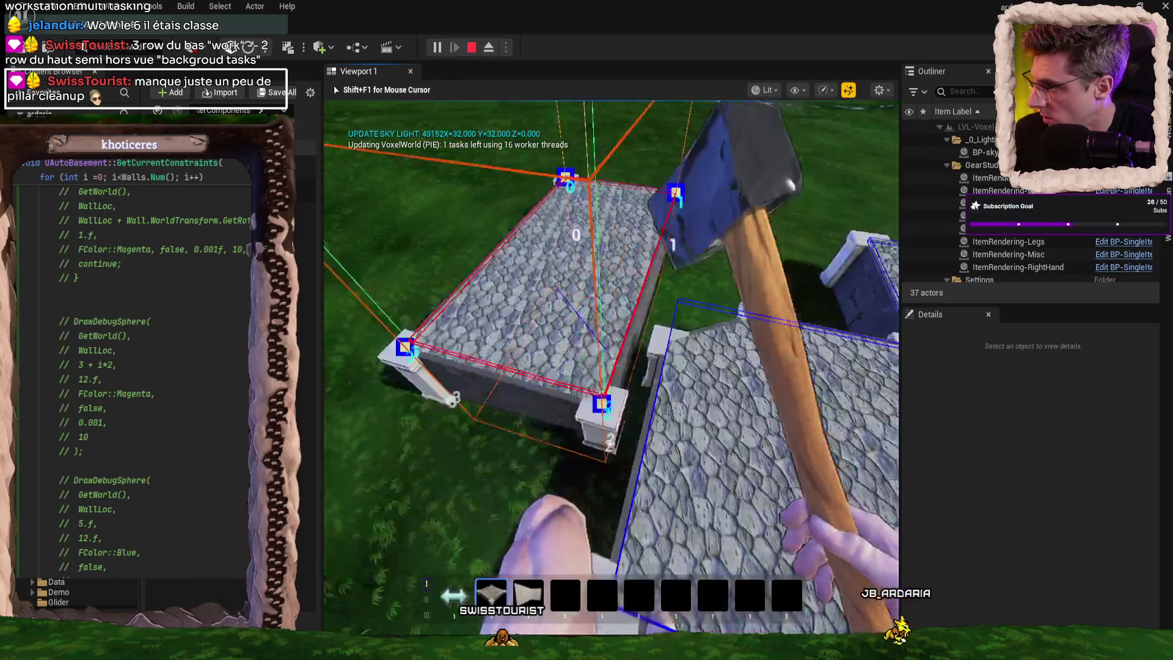
pyautogui.press('d')
pyautogui.press('w')
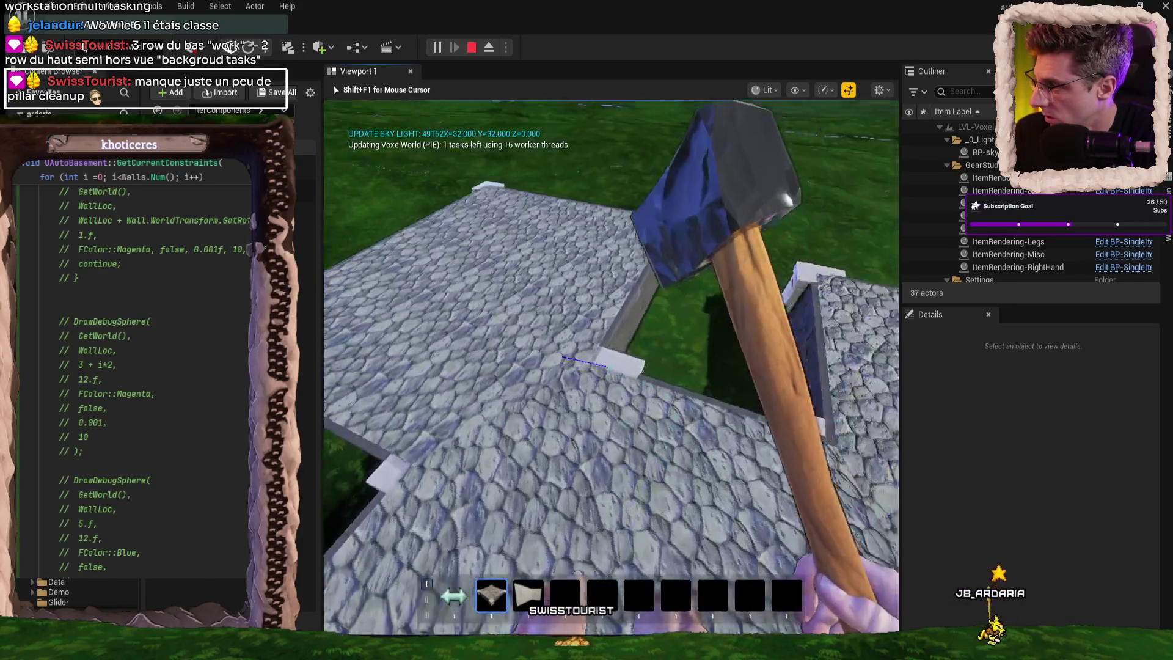
pyautogui.press('w')
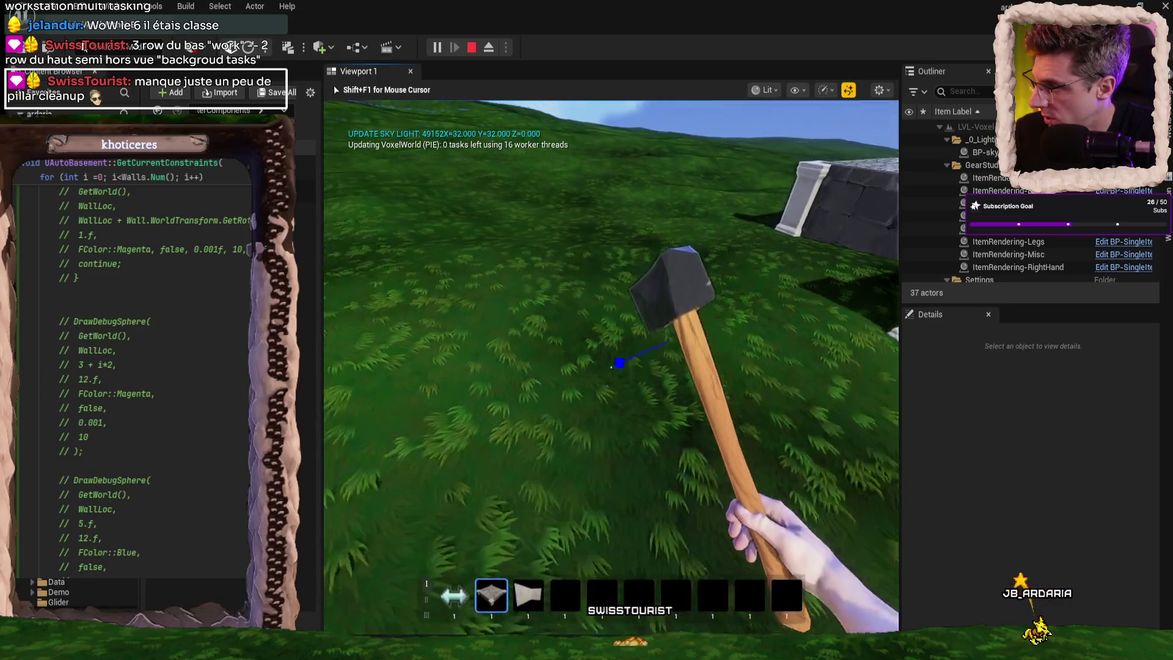
pyautogui.press('w')
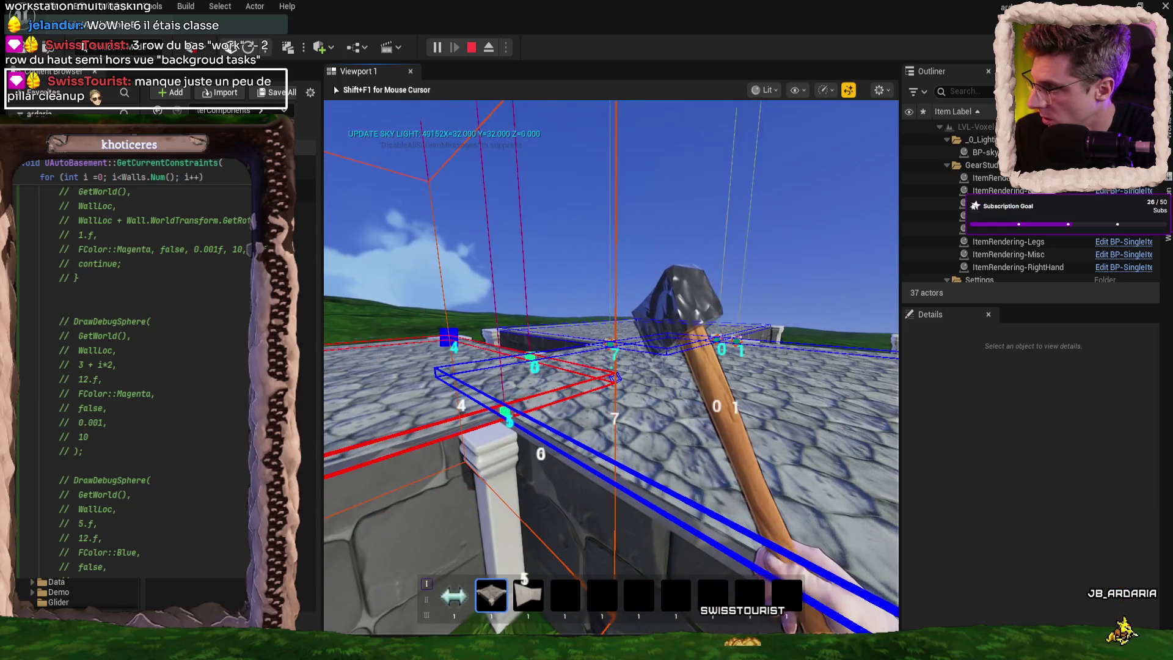
pyautogui.press('w')
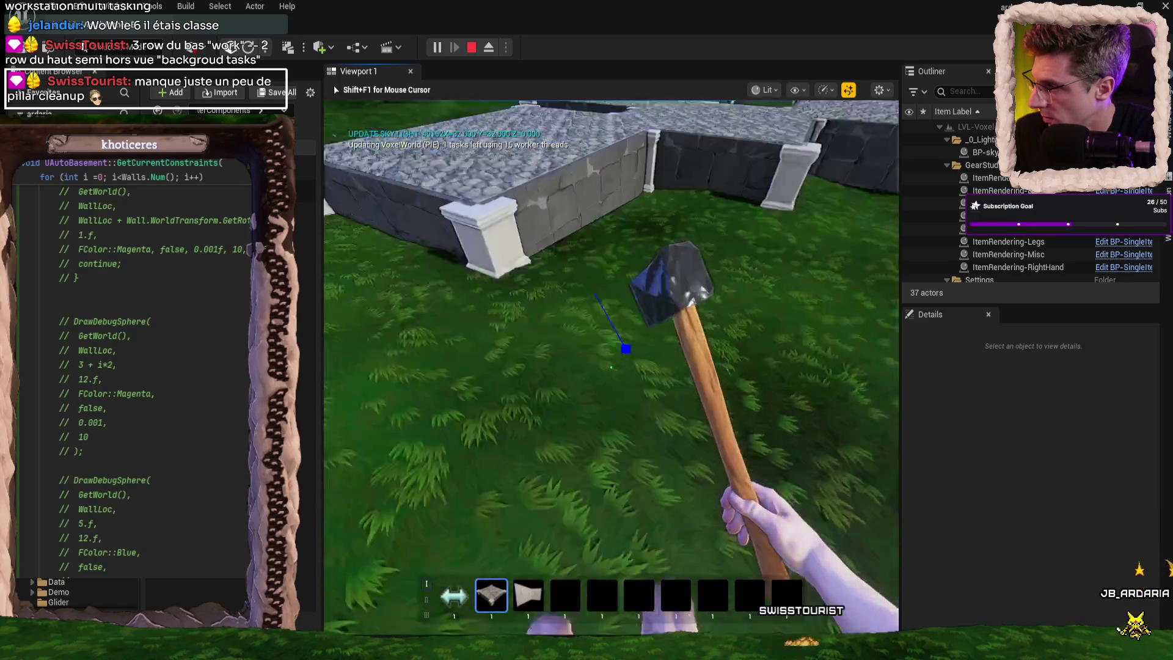
pyautogui.press('w')
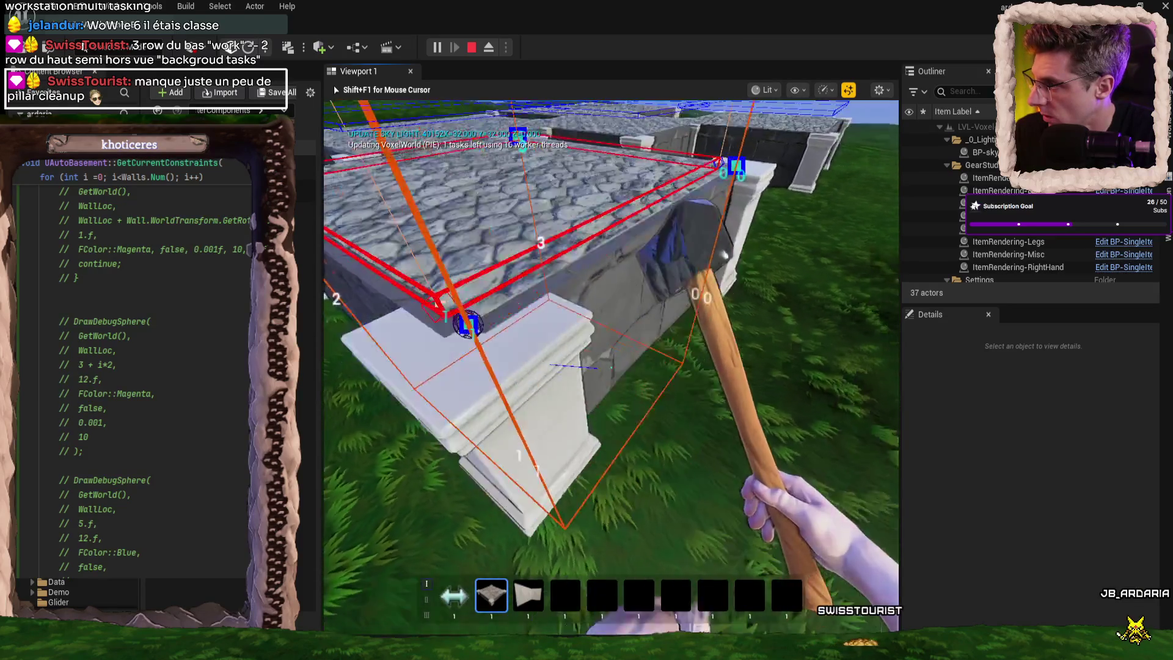
pyautogui.press('s')
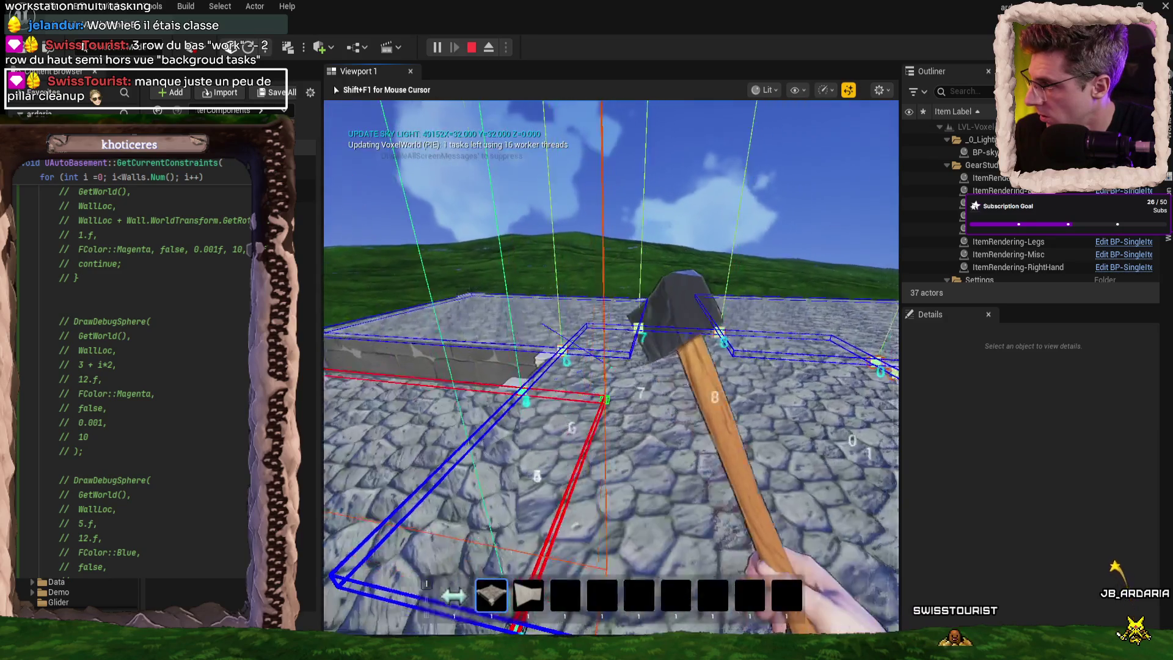
pyautogui.press('w')
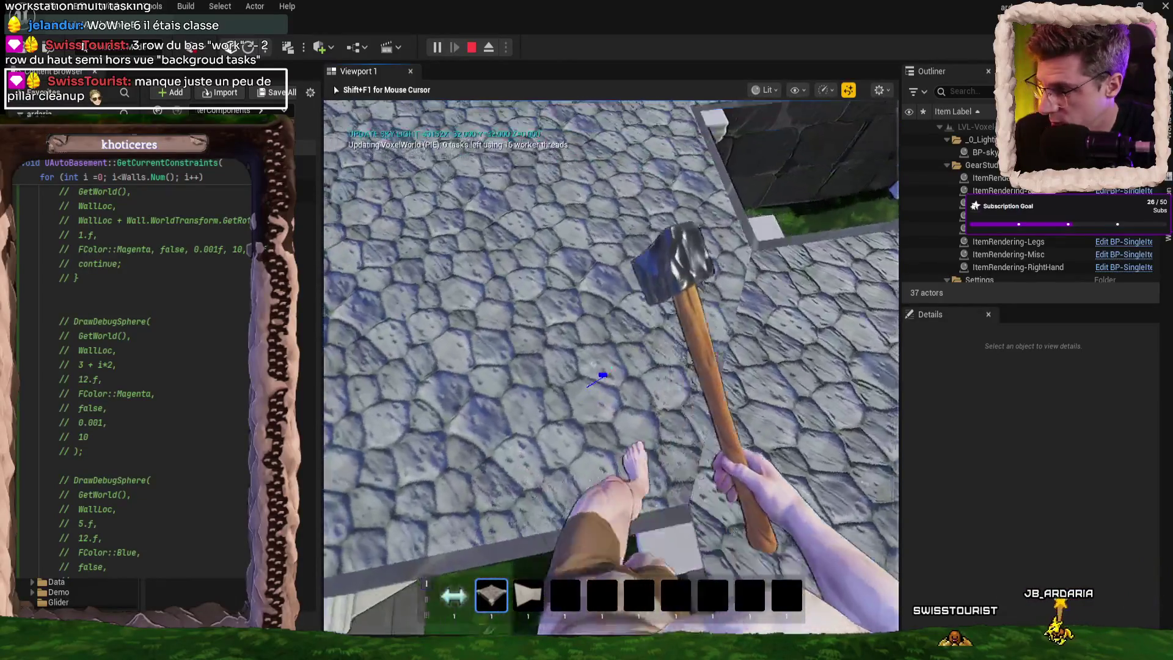
pyautogui.press('1')
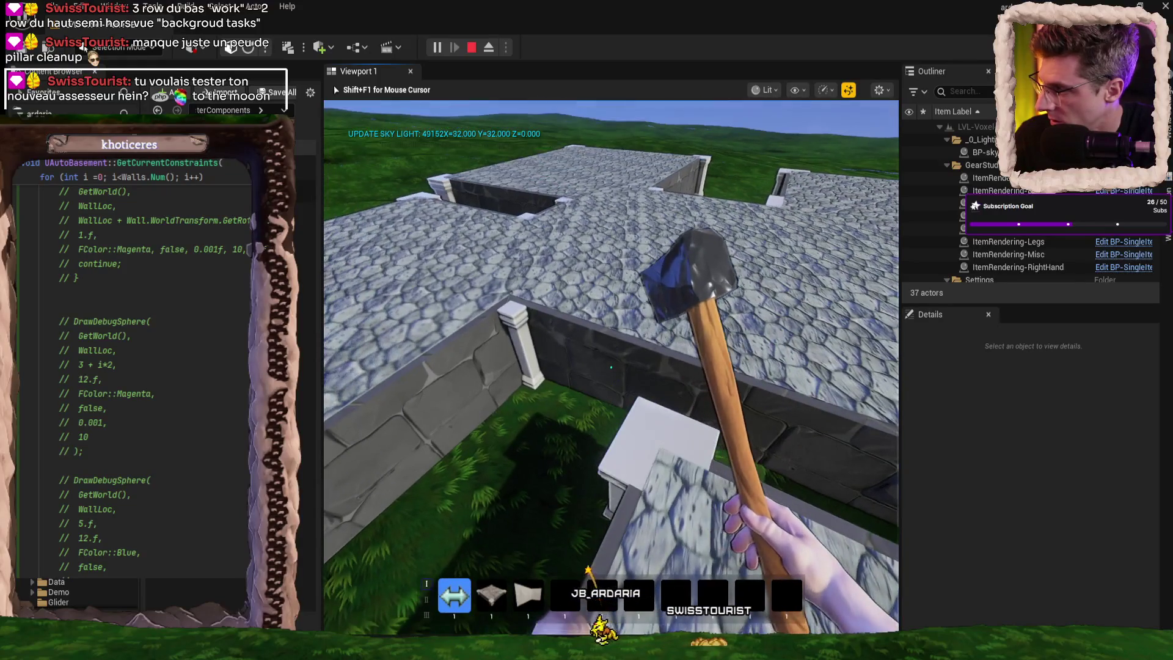
# Stop the game session and switch from the level editor to Git Gui.
pyautogui.press('Escape')
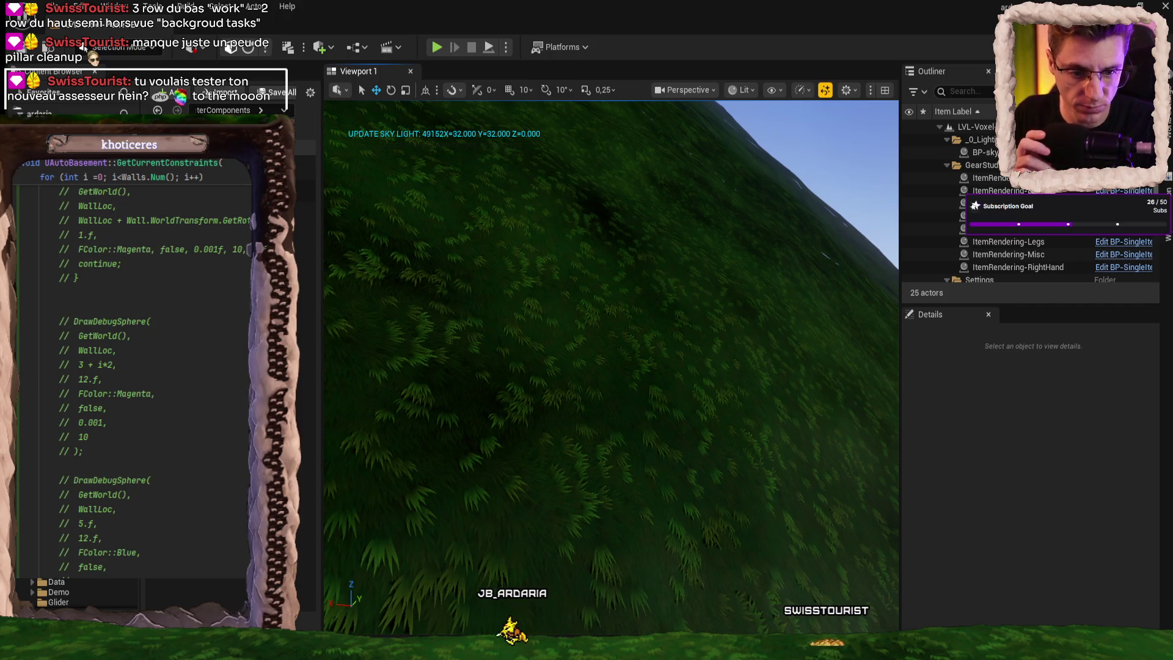
pyautogui.hotkey('alt', 'Tab')
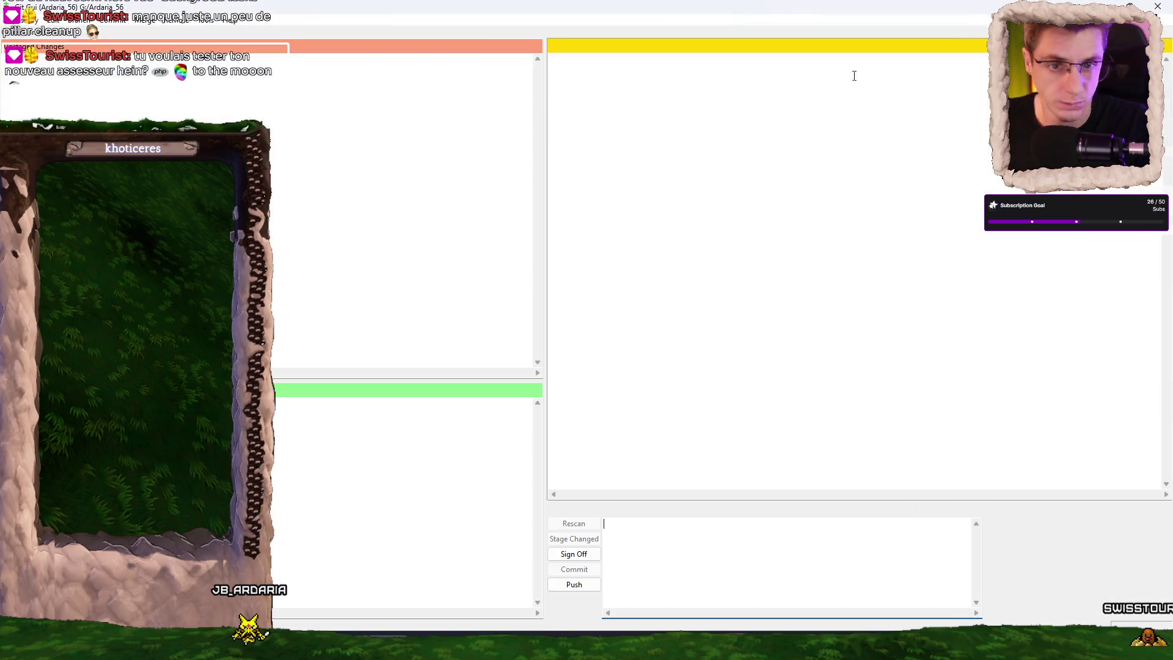
# Decline database compression and stage the selected AutoBasement .cpp source files.
pyautogui.click(679, 375)
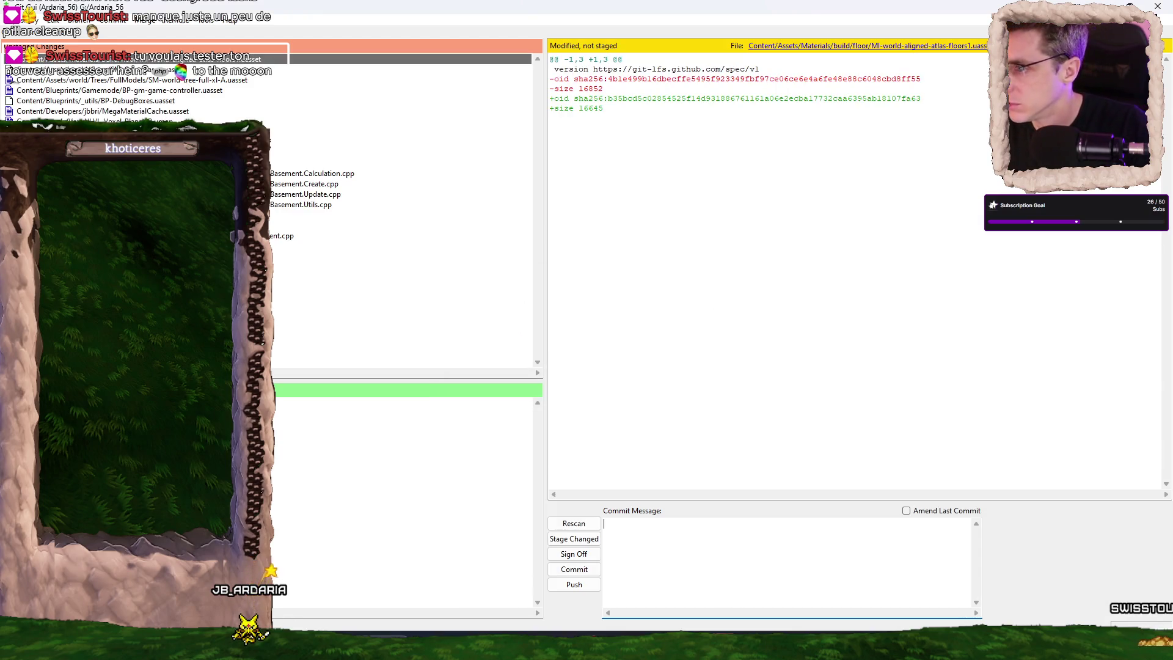
pyautogui.click(367, 241)
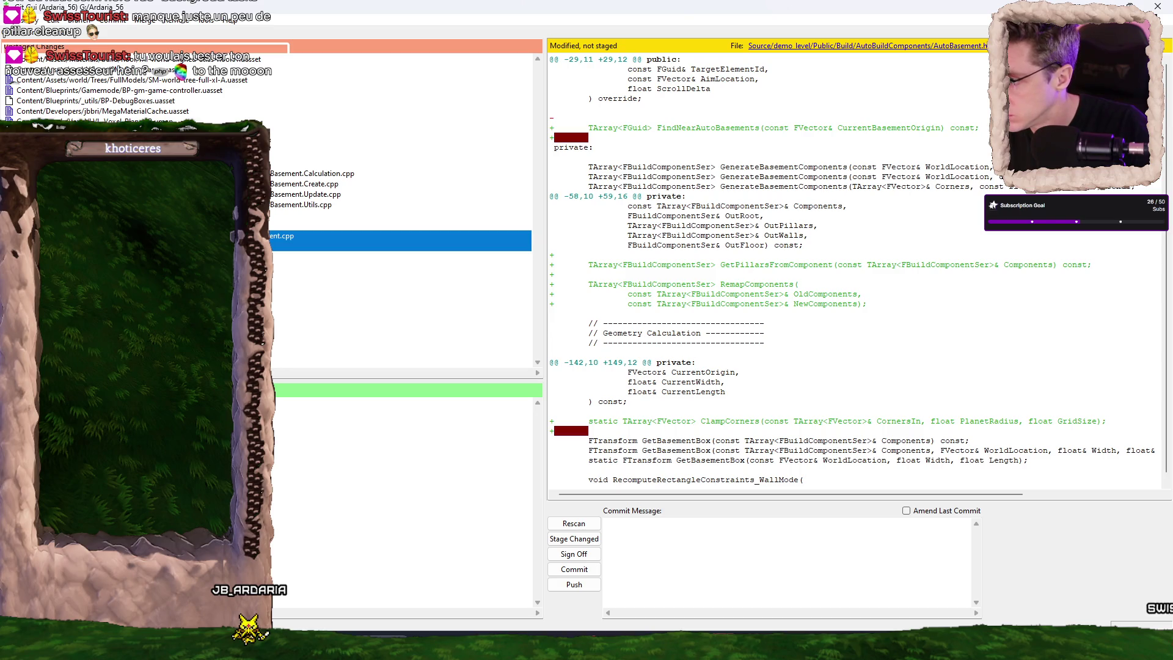
pyautogui.moveTo(287, 229); pyautogui.dragTo(287, 177)
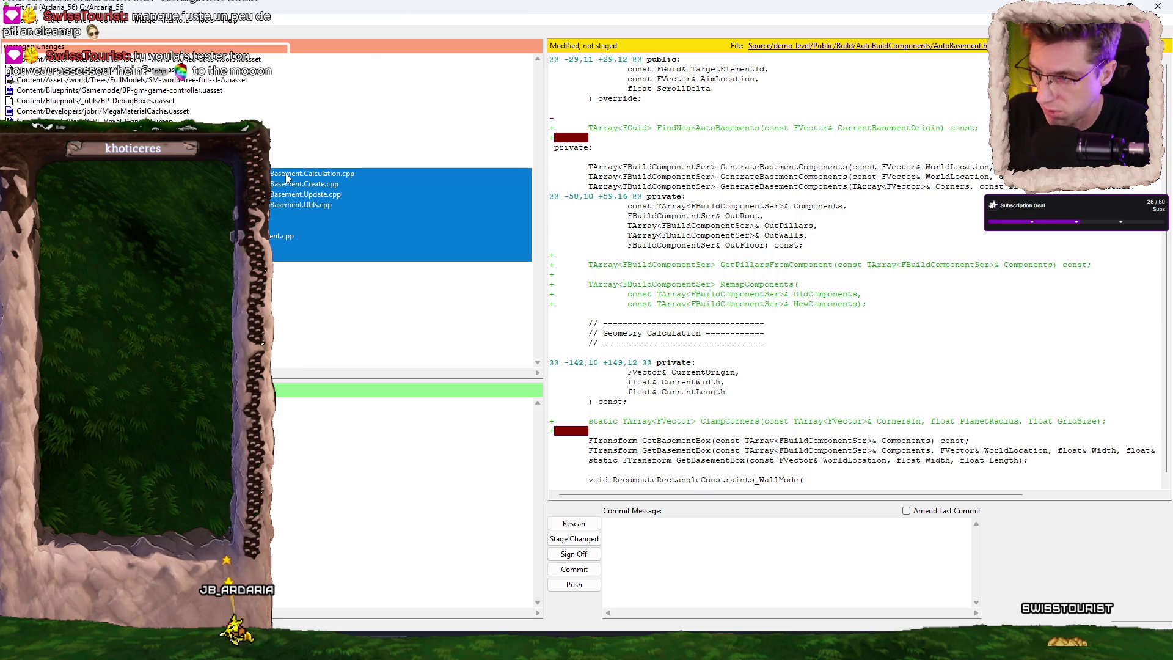
pyautogui.hotkey('ctrl', 't')
pyautogui.press('Return')
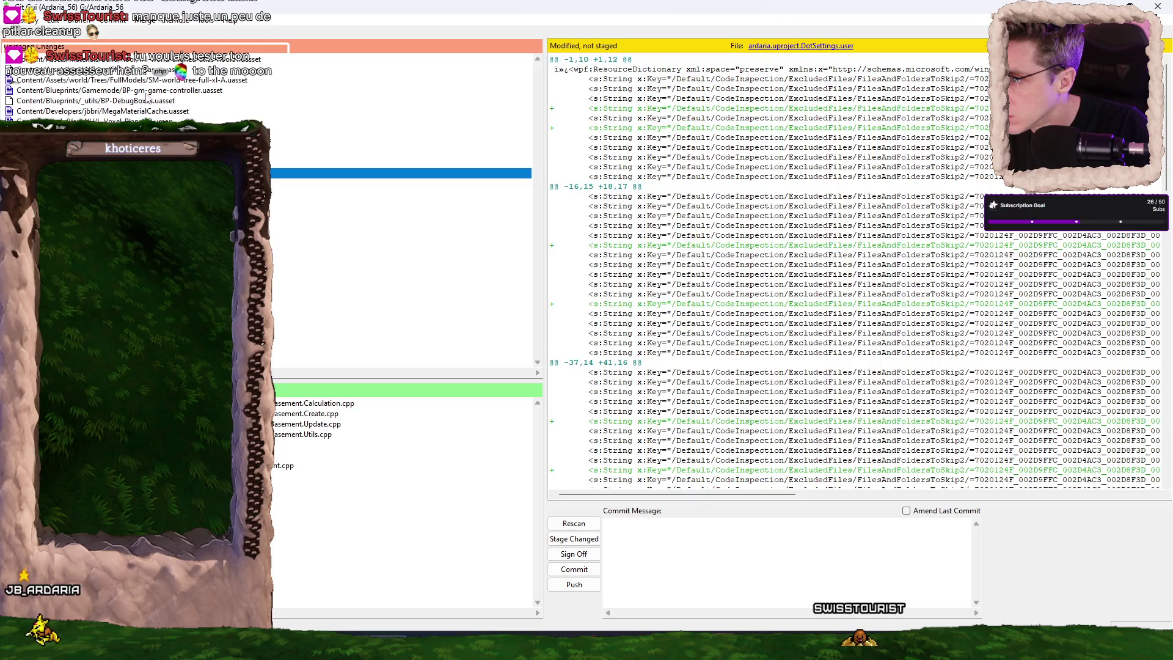
pyautogui.hotkey('alt', 'Tab')
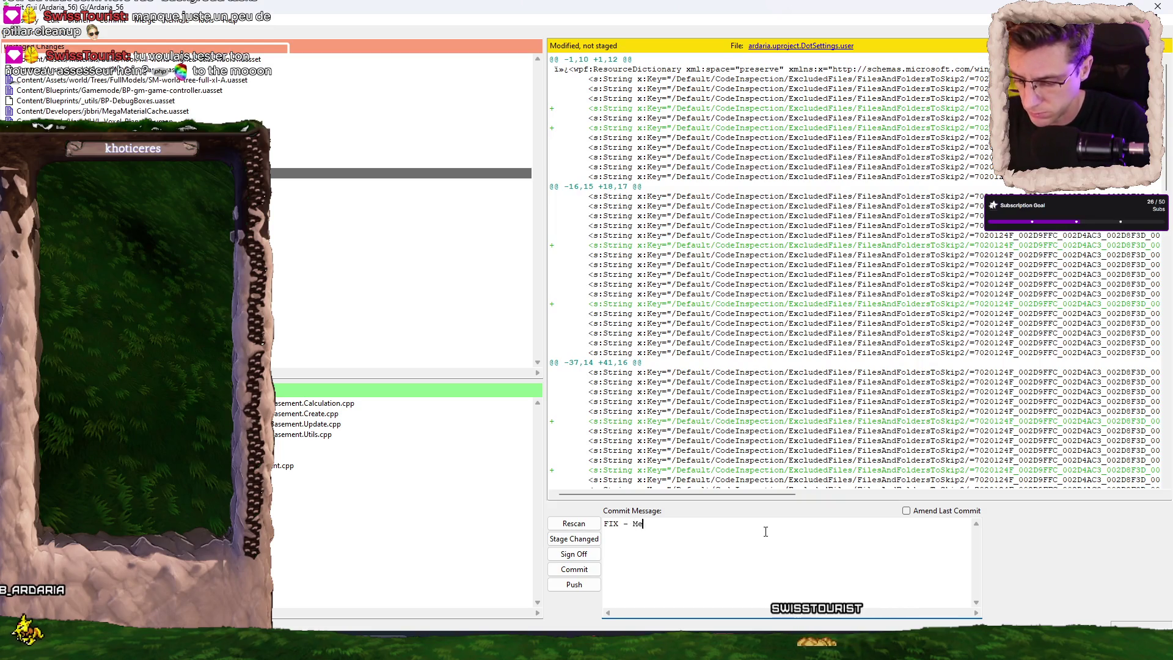
# Commit with the message ending 'ding (WIP - Need Pillar Cleanup sometime)' and push to origin.
pyautogui.write('ding (WIP - Need P')
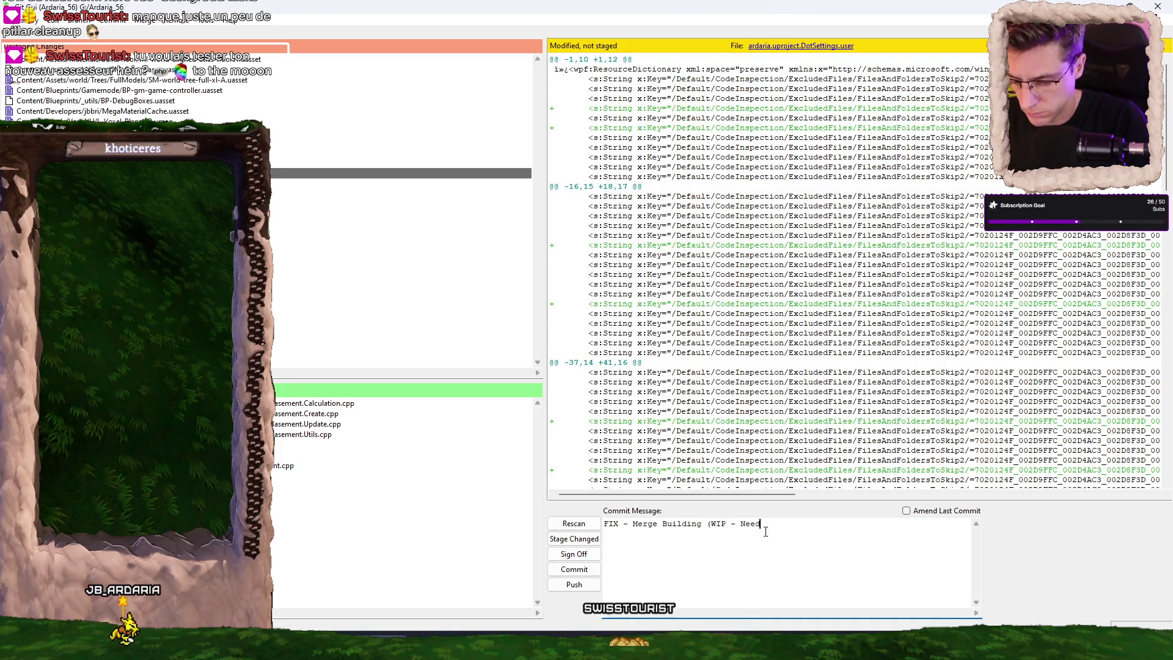
pyautogui.write('illar Clean')
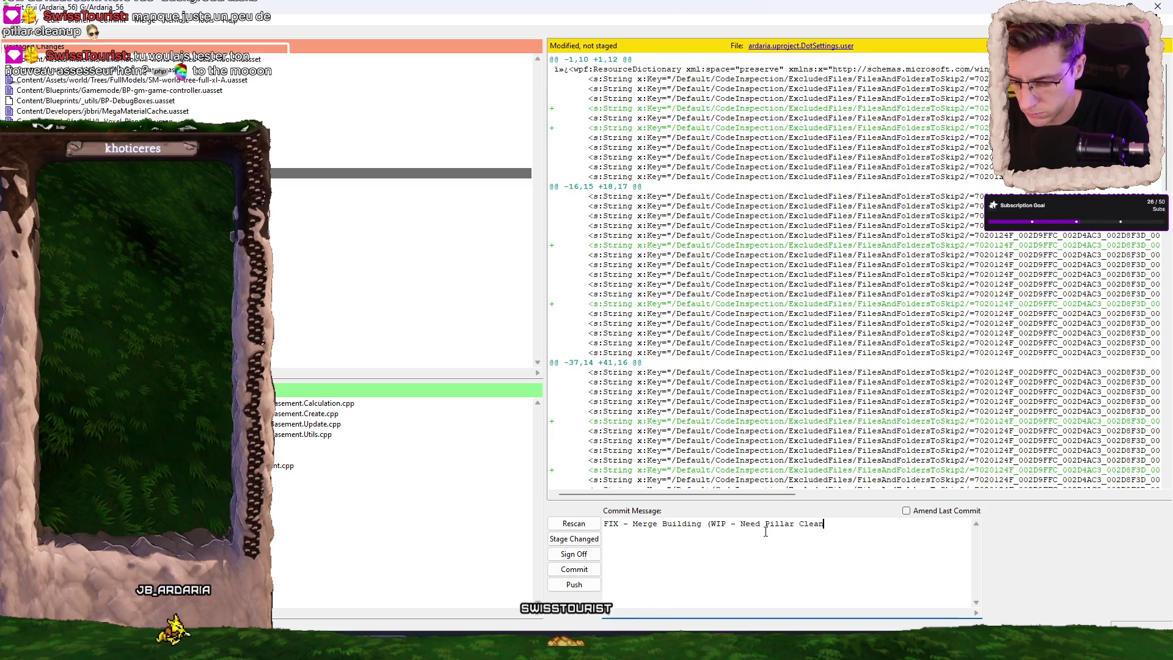
pyautogui.write('up sometimes')
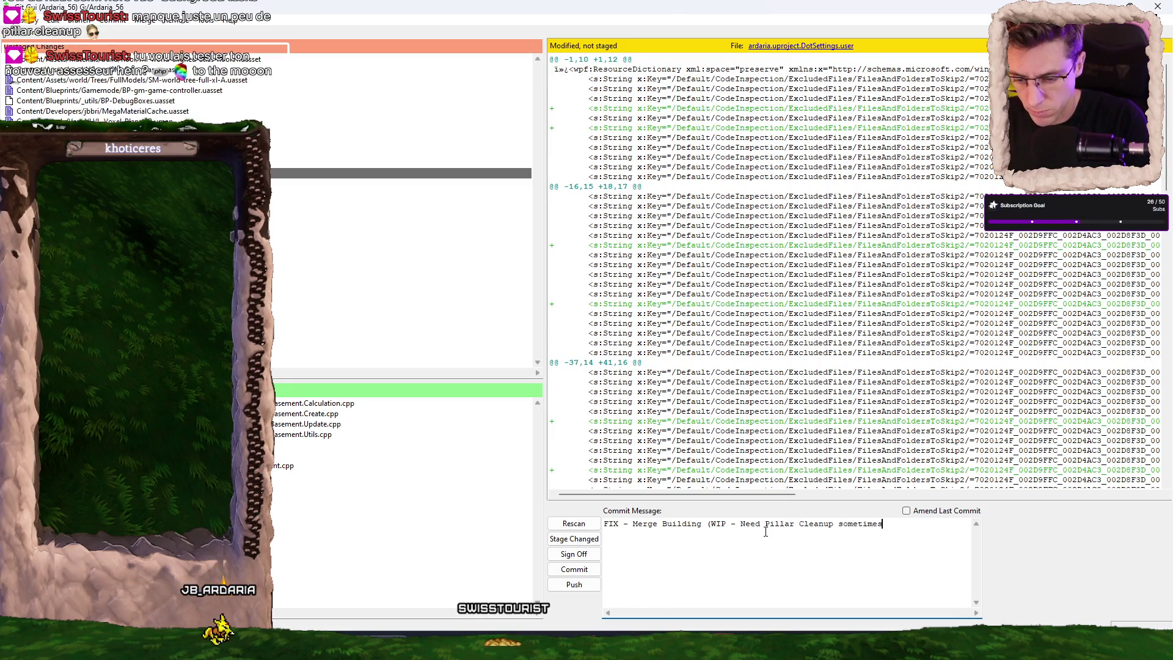
pyautogui.click(592, 571)
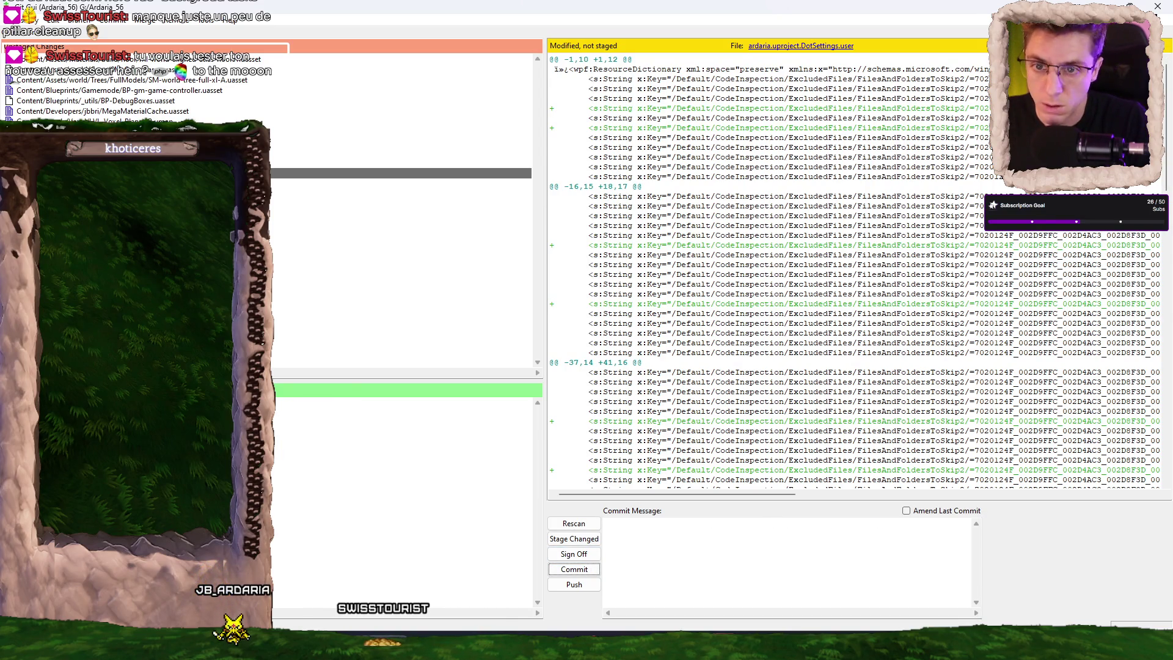
pyautogui.click(574, 584)
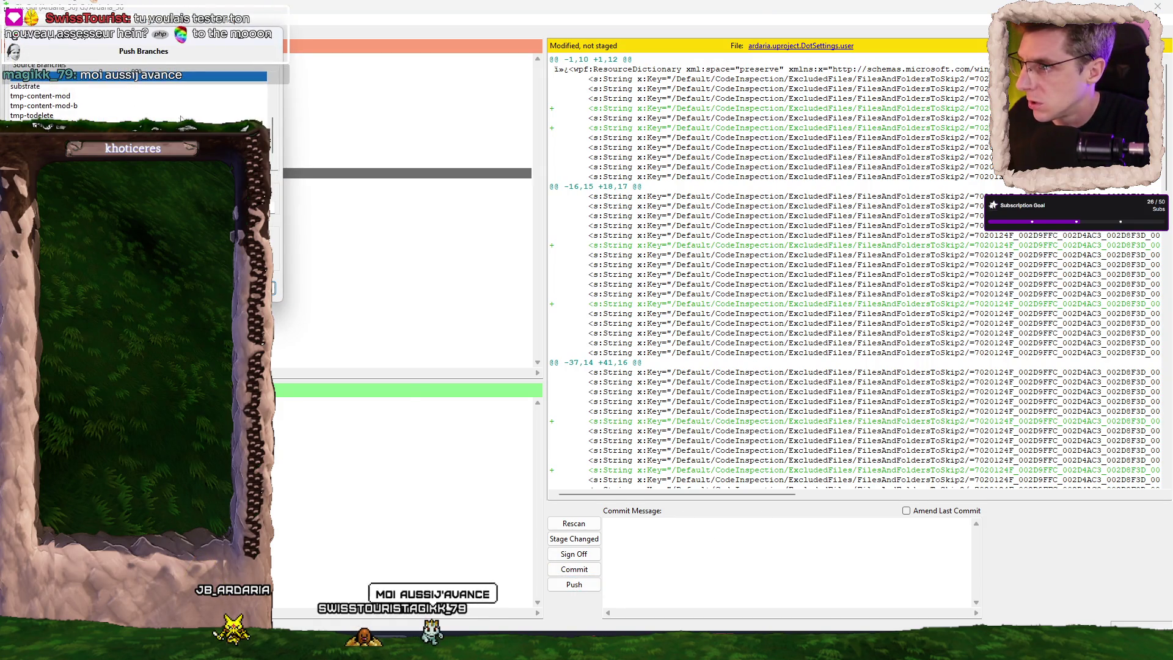
pyautogui.press('Return')
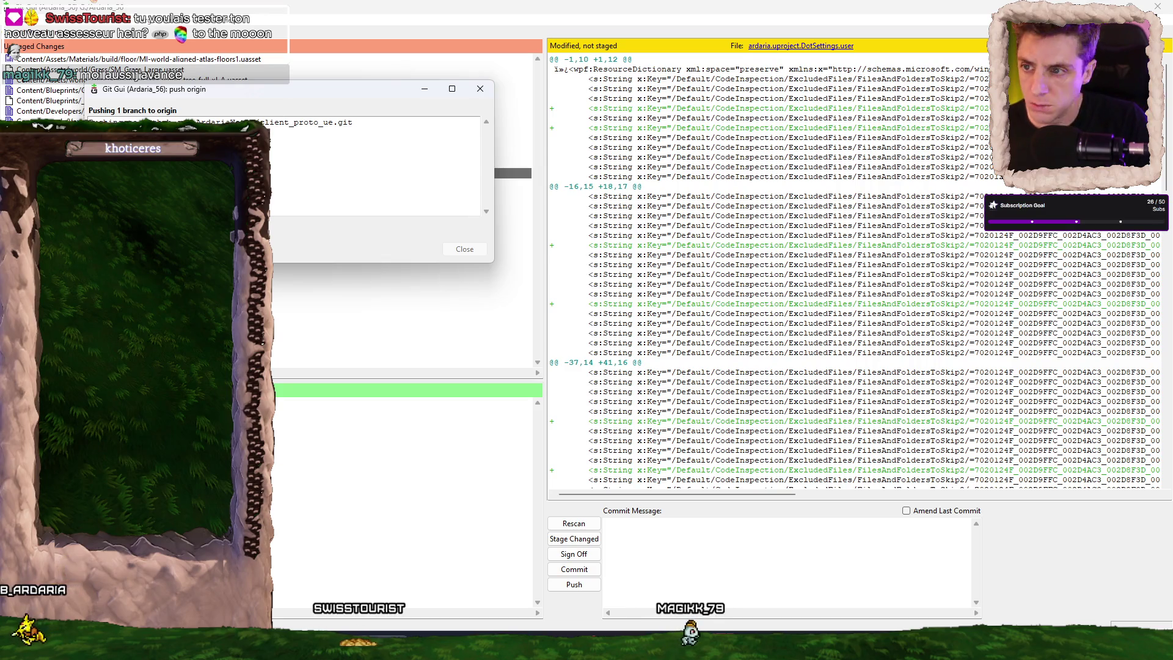
pyautogui.hotkey('alt', 'Tab')
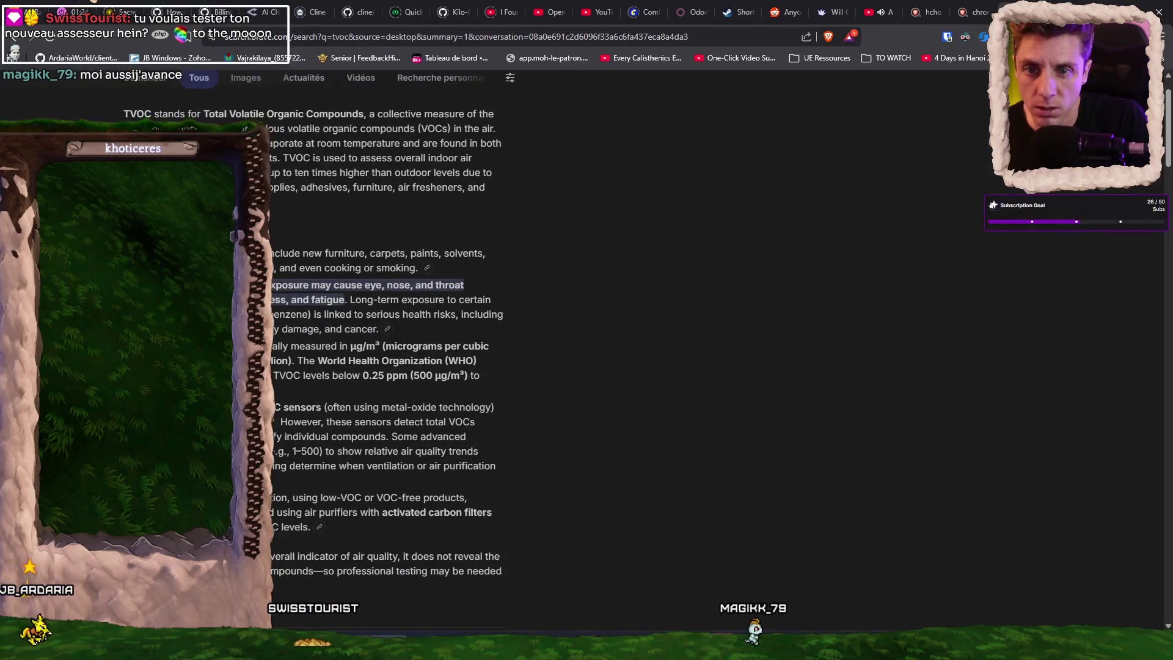
# Return to Git Gui and wait for the push to origin to finish.
pyautogui.hotkey('alt', 'Tab')
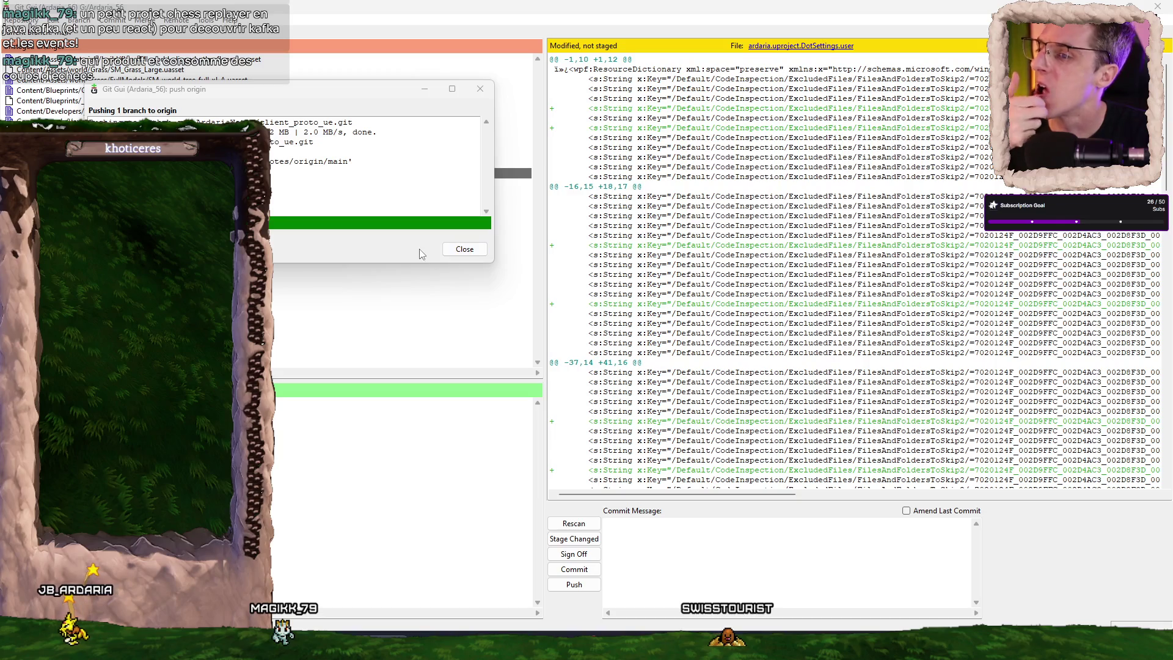
# Close the finished push report and switch to AutoBasement.Utils.cpp in Rider.
pyautogui.click(464, 249)
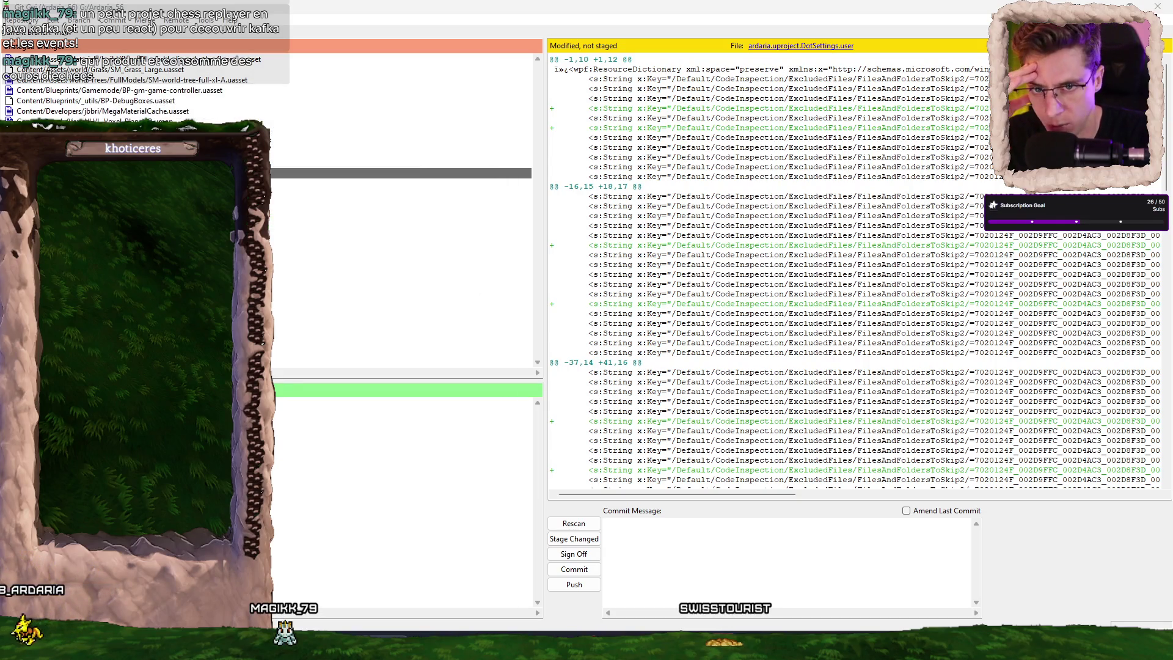
pyautogui.hotkey('alt', 'Tab')
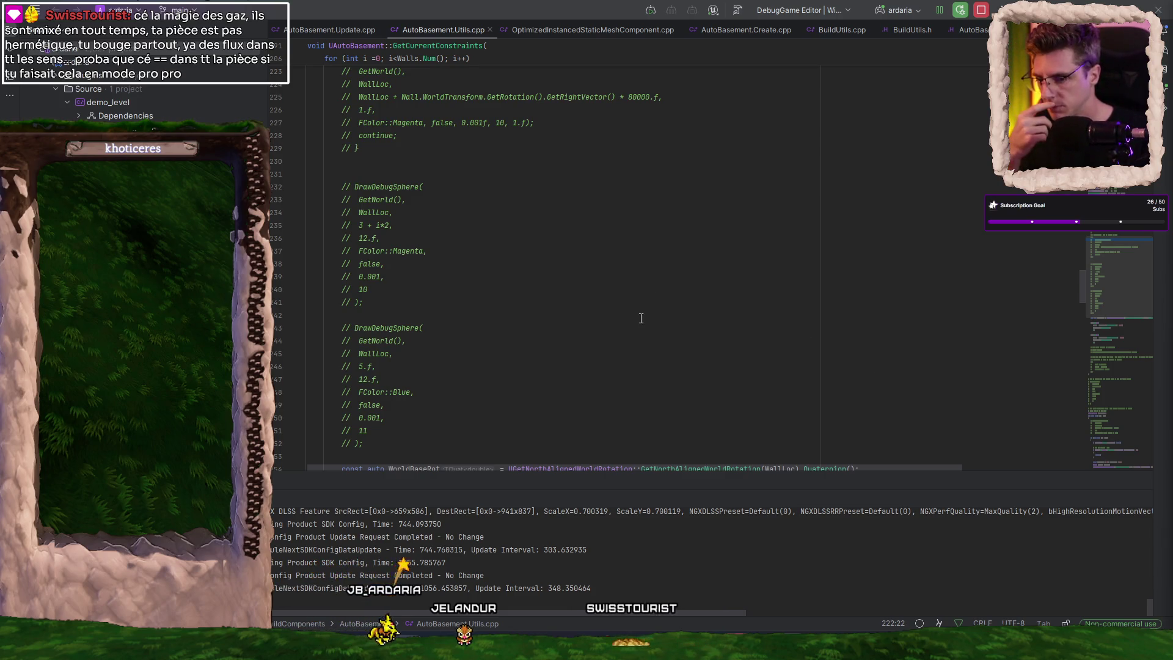
# Close the JetBrains Rider window, leaving the Windows desktop visible.
pyautogui.moveTo(710, 649)
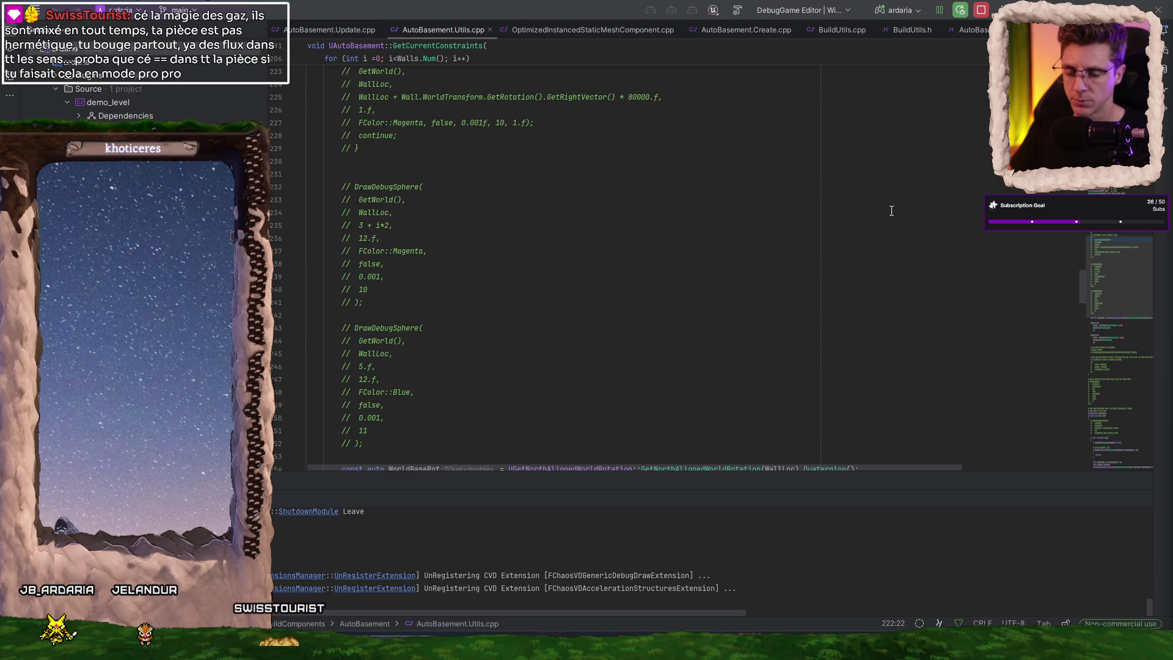
pyautogui.click(1157, 11)
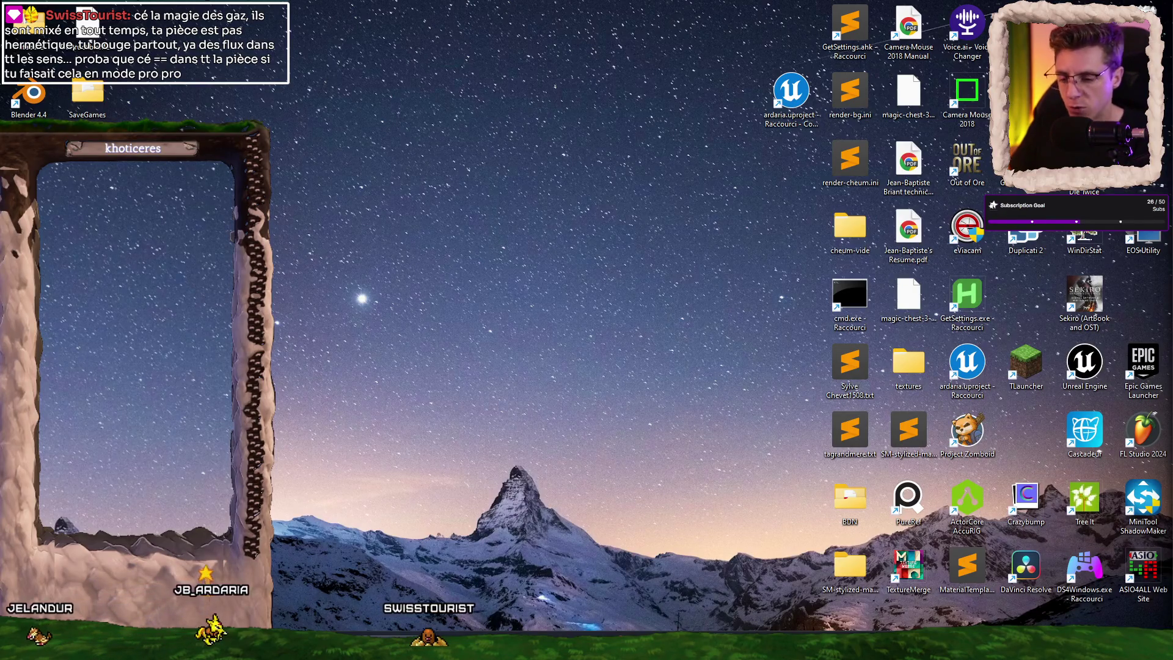
# Mute the sound and return to Brave's 'meditation en cours' image results.
pyautogui.press('XF86AudioMute')
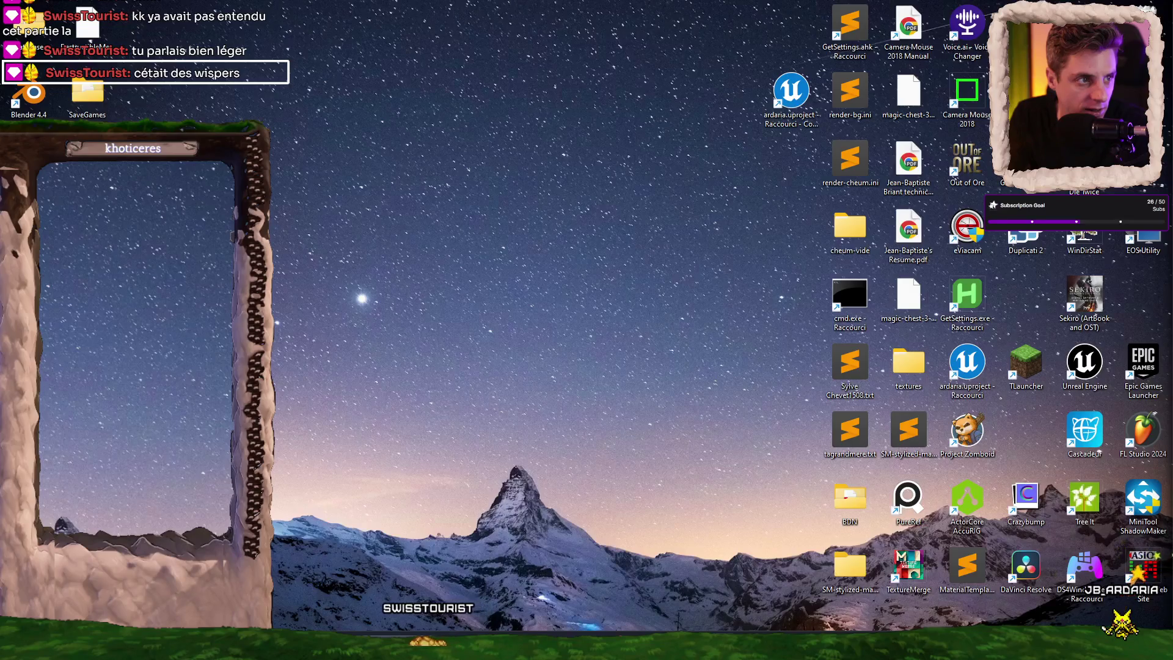
pyautogui.hotkey('alt', 'Tab')
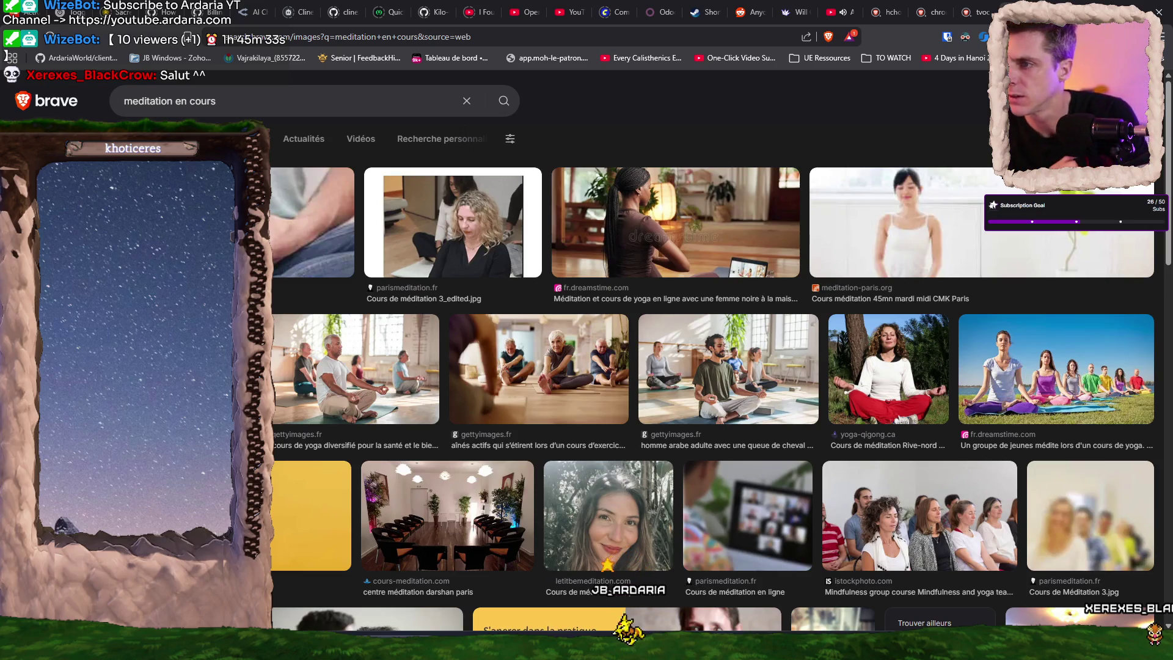
# Search Brave images for 'sieste' in place of 'meditation en cours'.
pyautogui.press('/')
pyautogui.write('sieste')
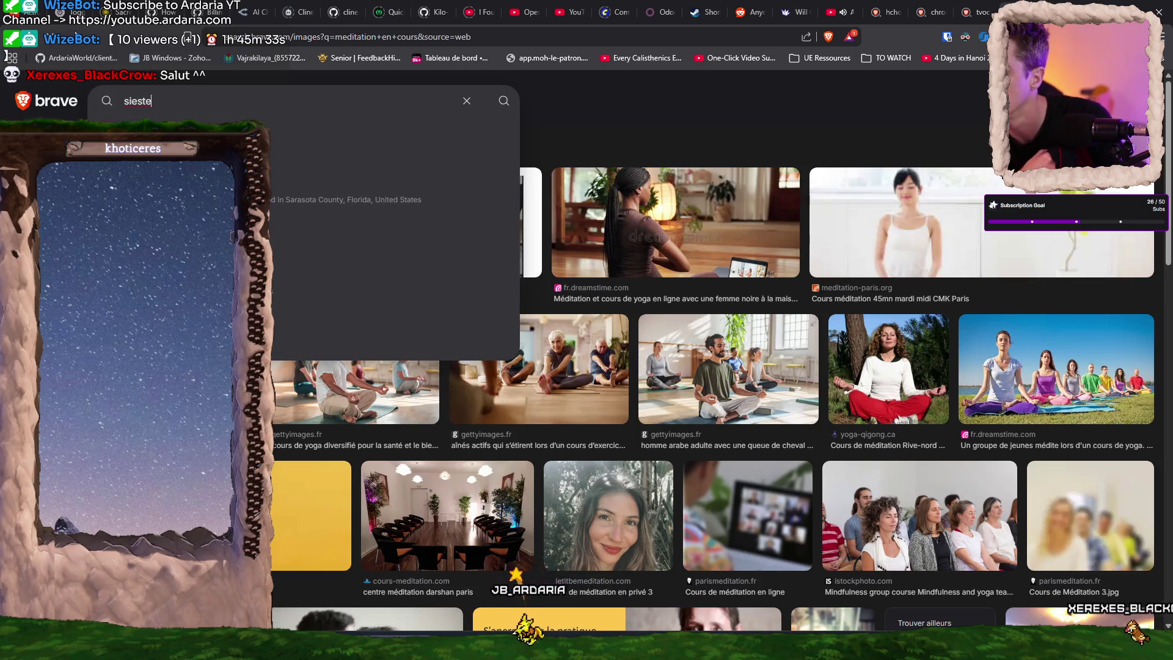
pyautogui.press('Return')
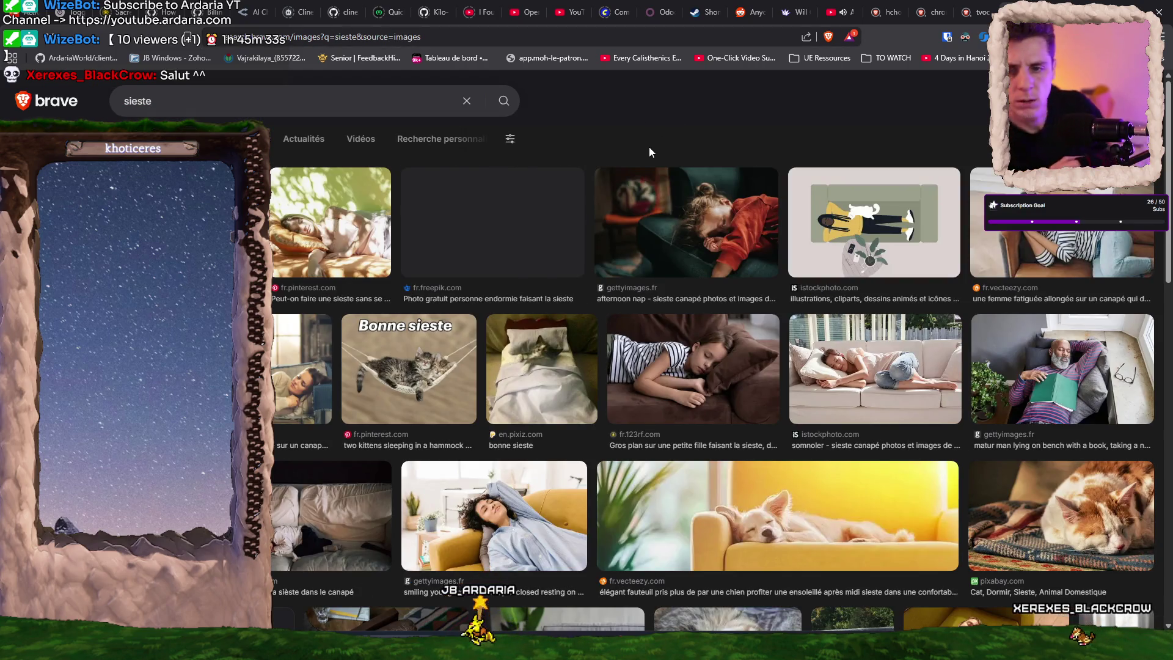
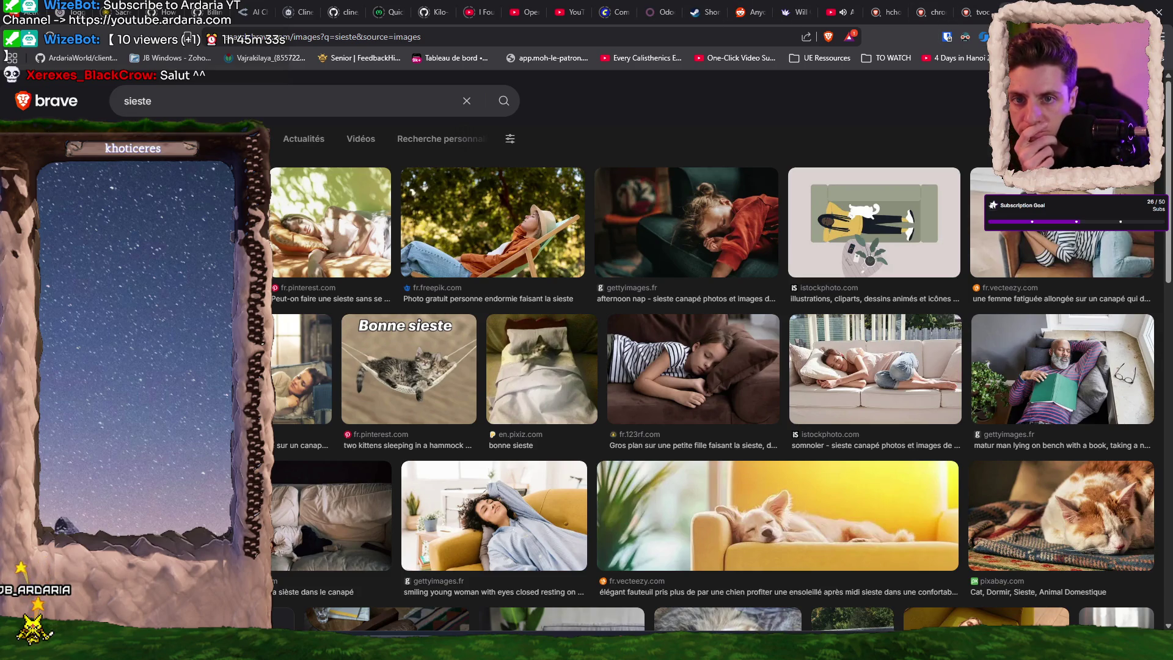
# Close the sieste and TVOC result tabs, then launch Visual Studio Code via 'vs'.
pyautogui.hotkey('ctrl', 'w')
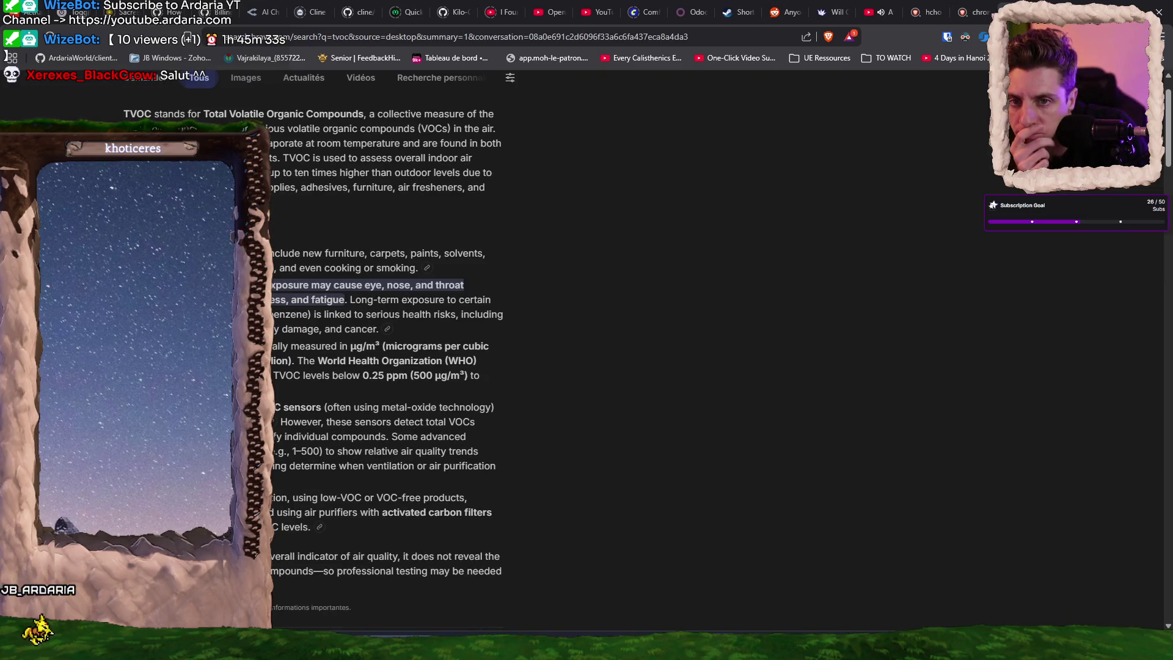
pyautogui.hotkey('ctrl', 'w')
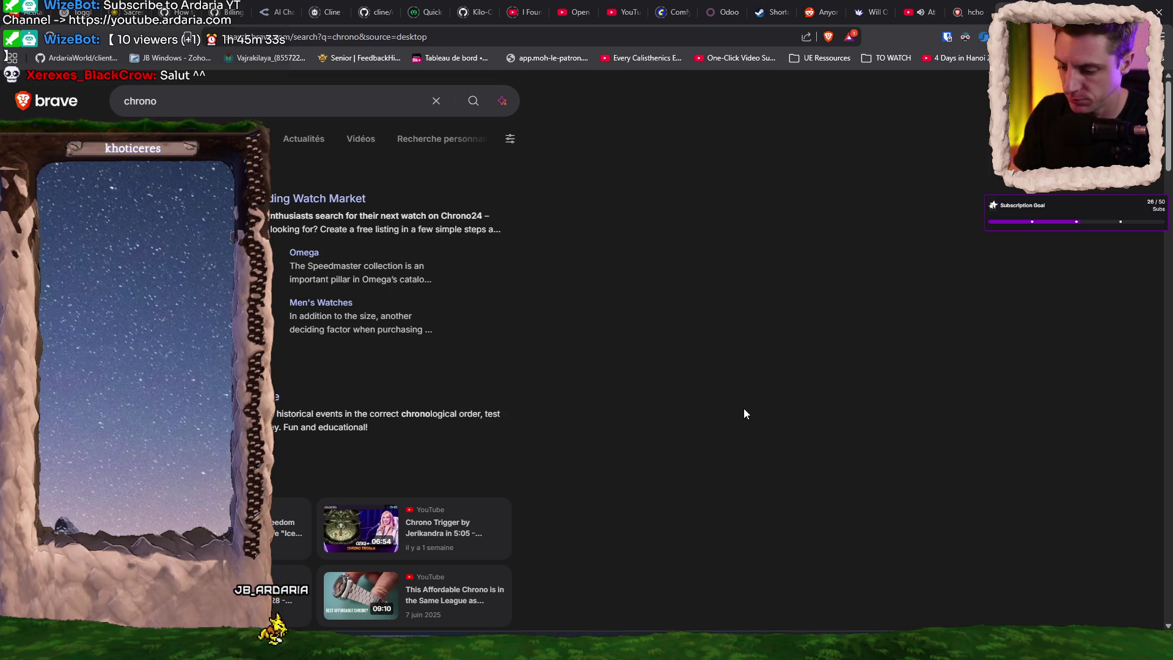
pyautogui.press('super')
pyautogui.write('vs')
pyautogui.press('Return')
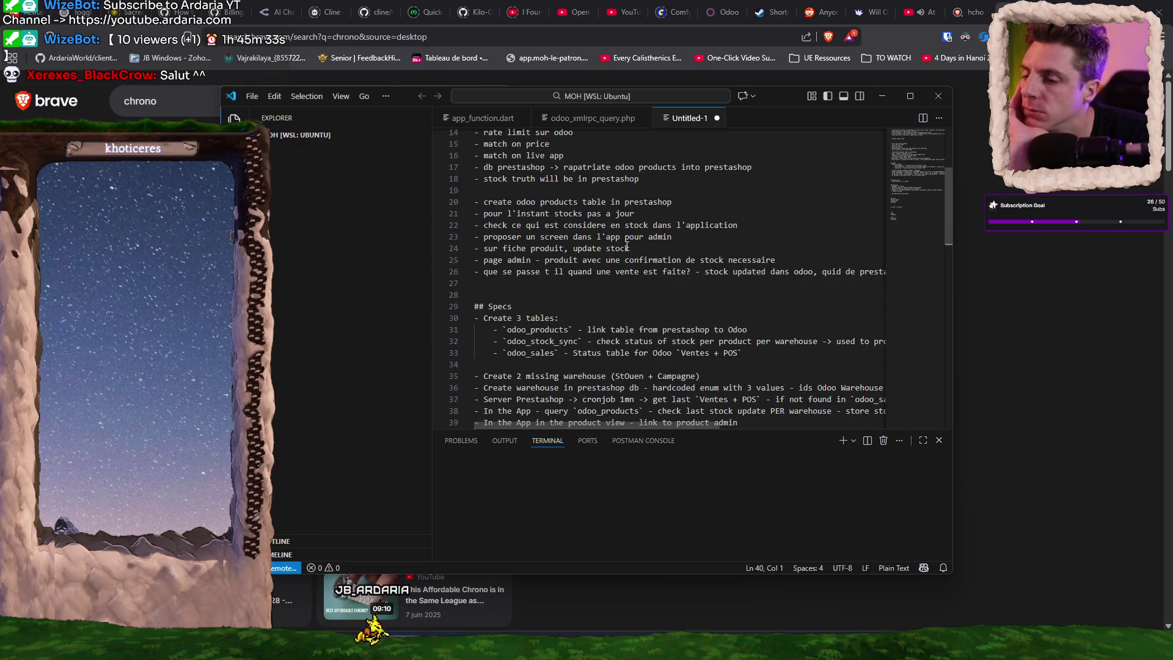
# Maximise VS Code, read the Untitled-1 stock-sync notes, then return to Brave.
pyautogui.click(911, 100)
pyautogui.scroll(5, 700, 196)
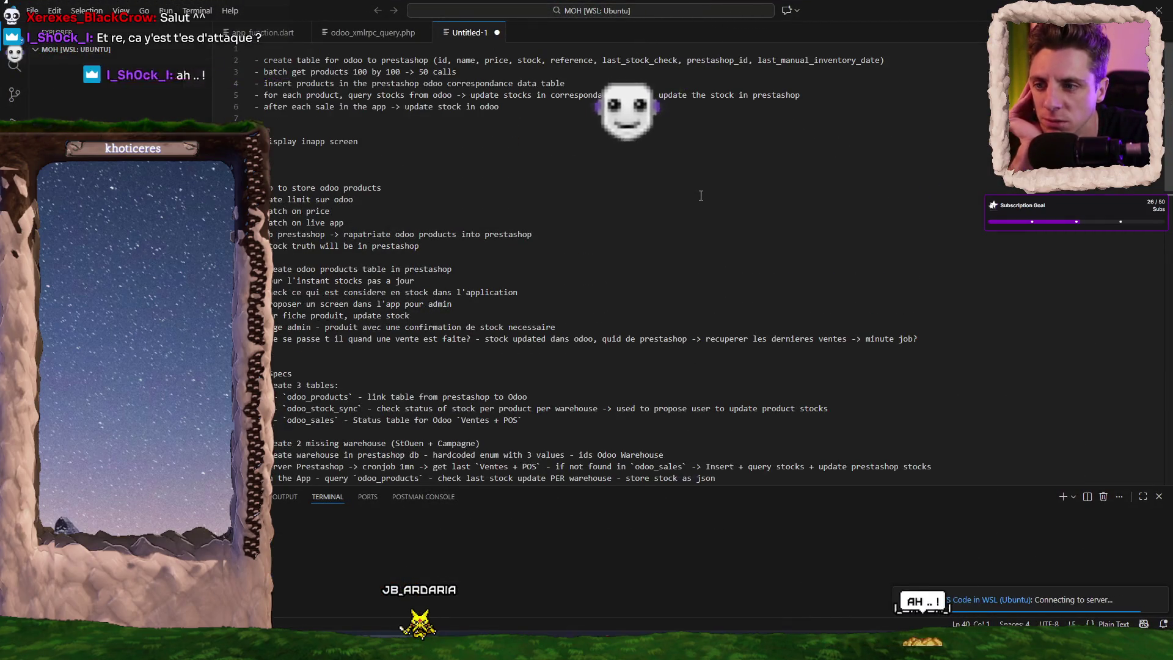
pyautogui.scroll(-2, 696, 192)
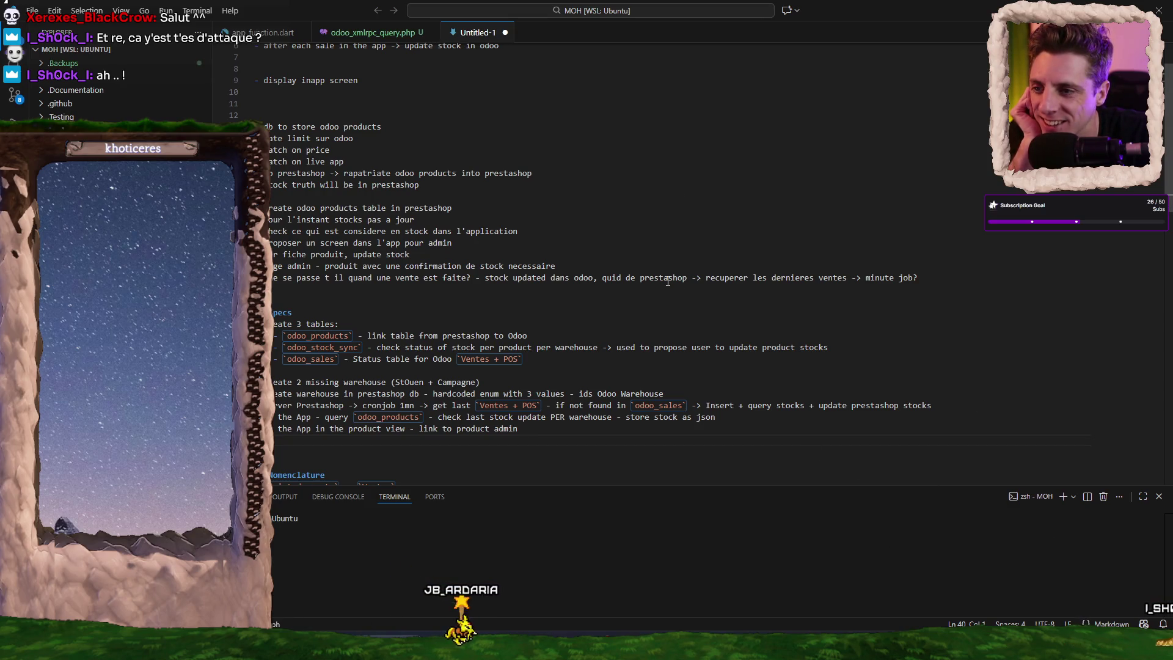
pyautogui.scroll(-3, 668, 281)
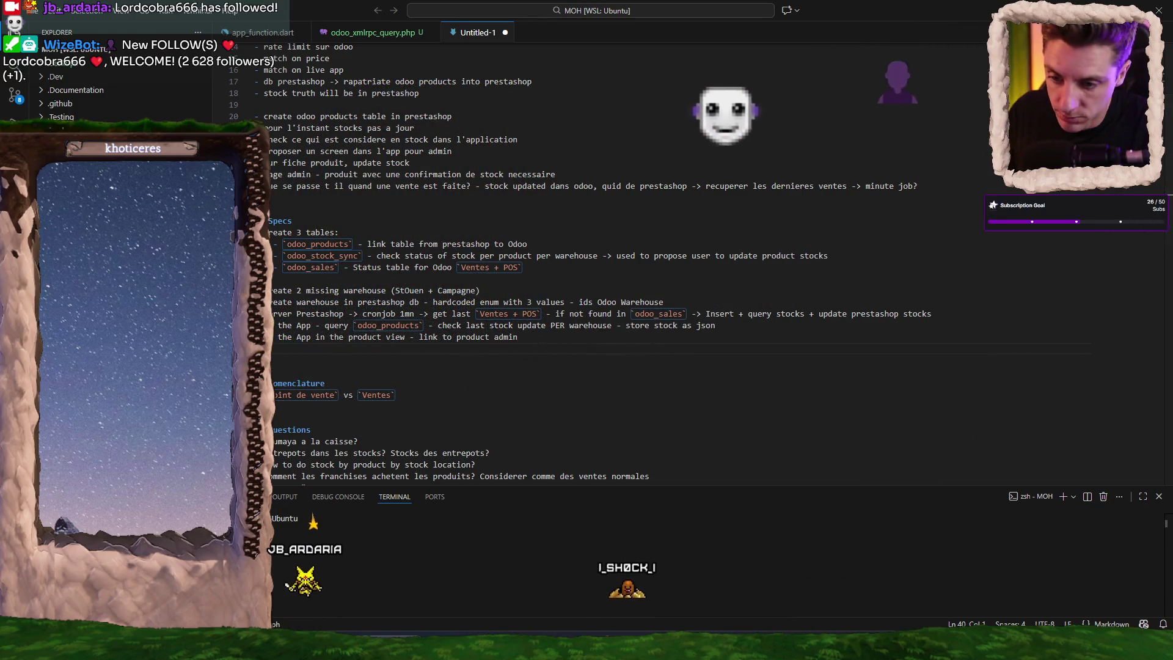
pyautogui.hotkey('alt', 'Tab')
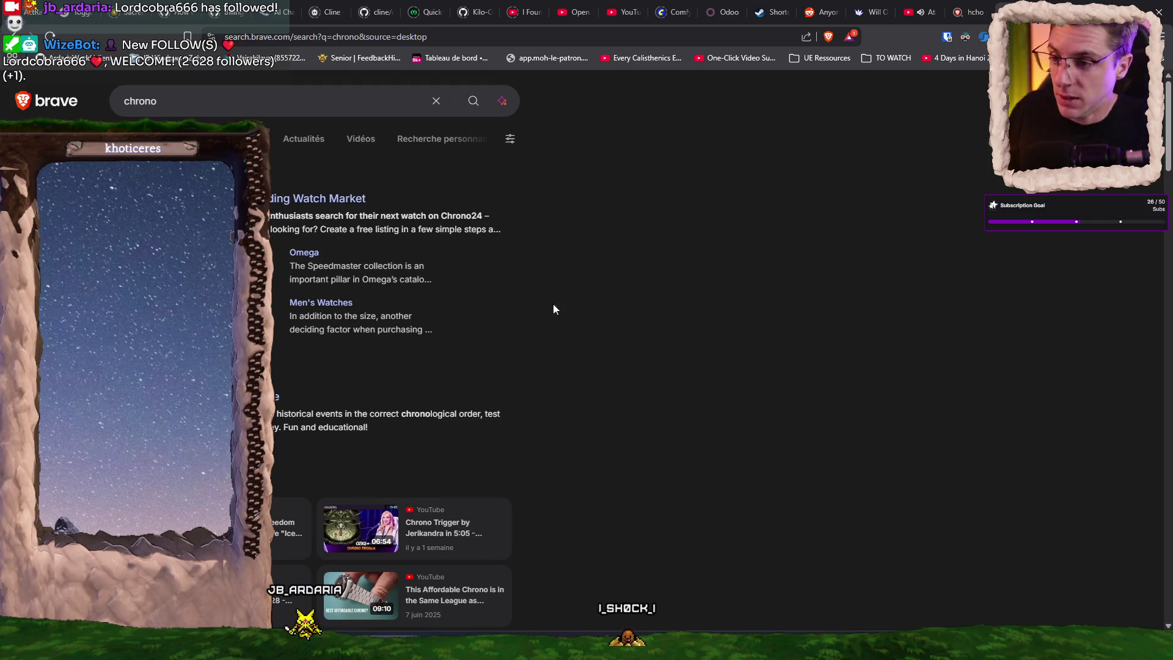
# Search Brave for 'furniture pattaya' and briefly visit the Decorum Thailand site.
pyautogui.click(686, 43)
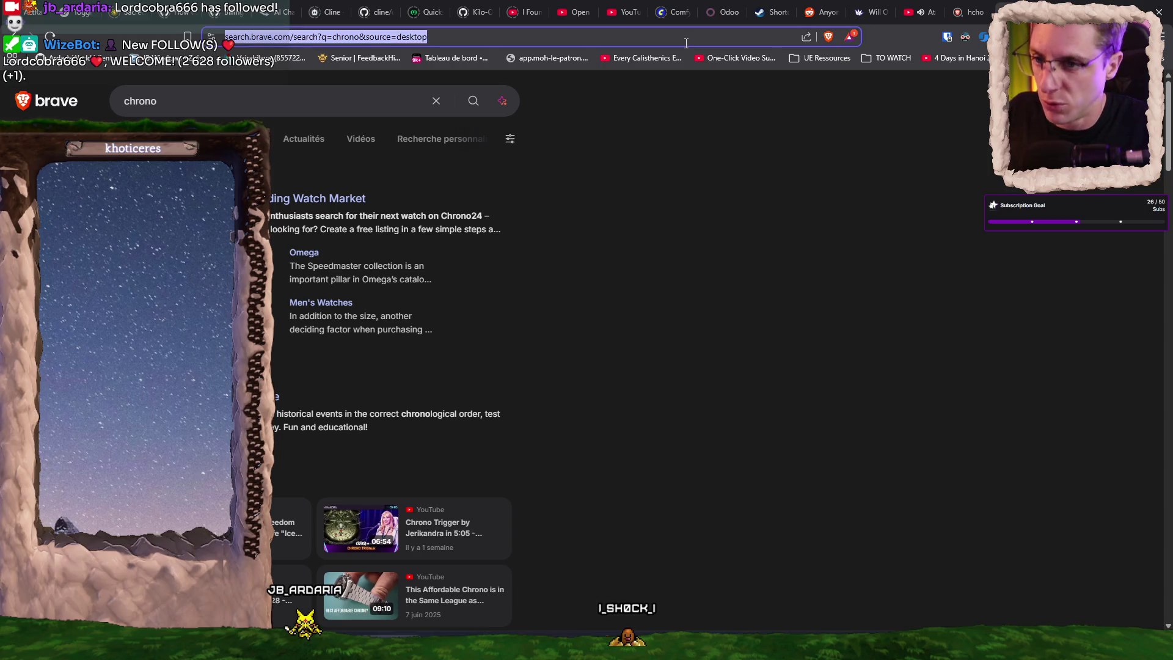
pyautogui.write('furniture pattaya')
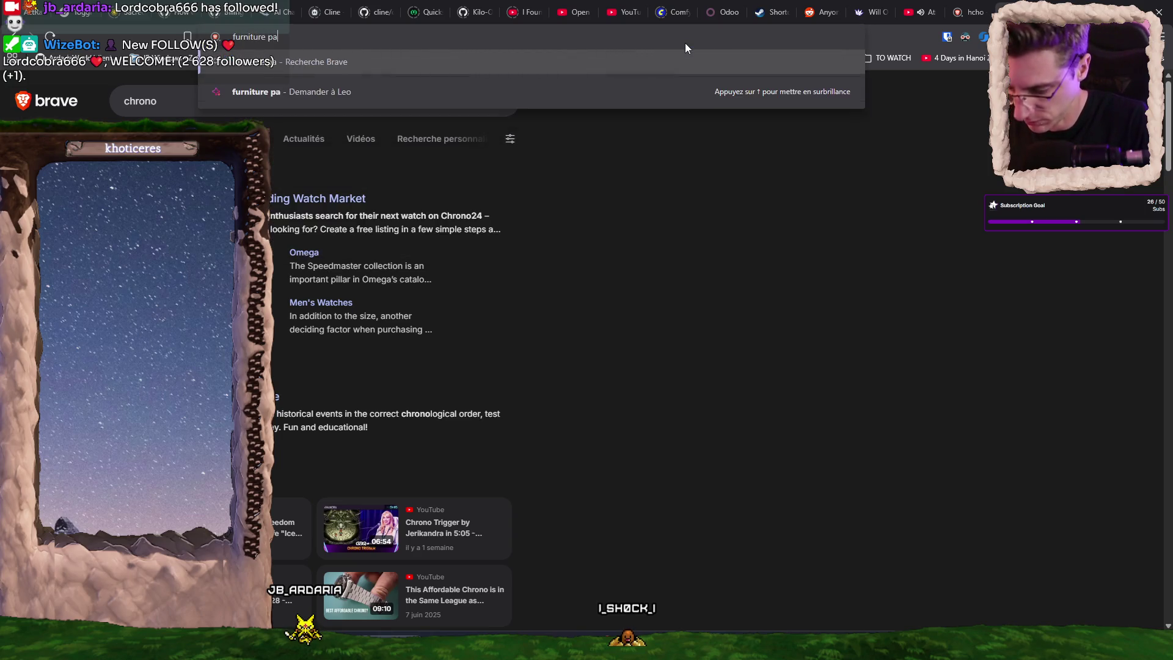
pyautogui.press('Return')
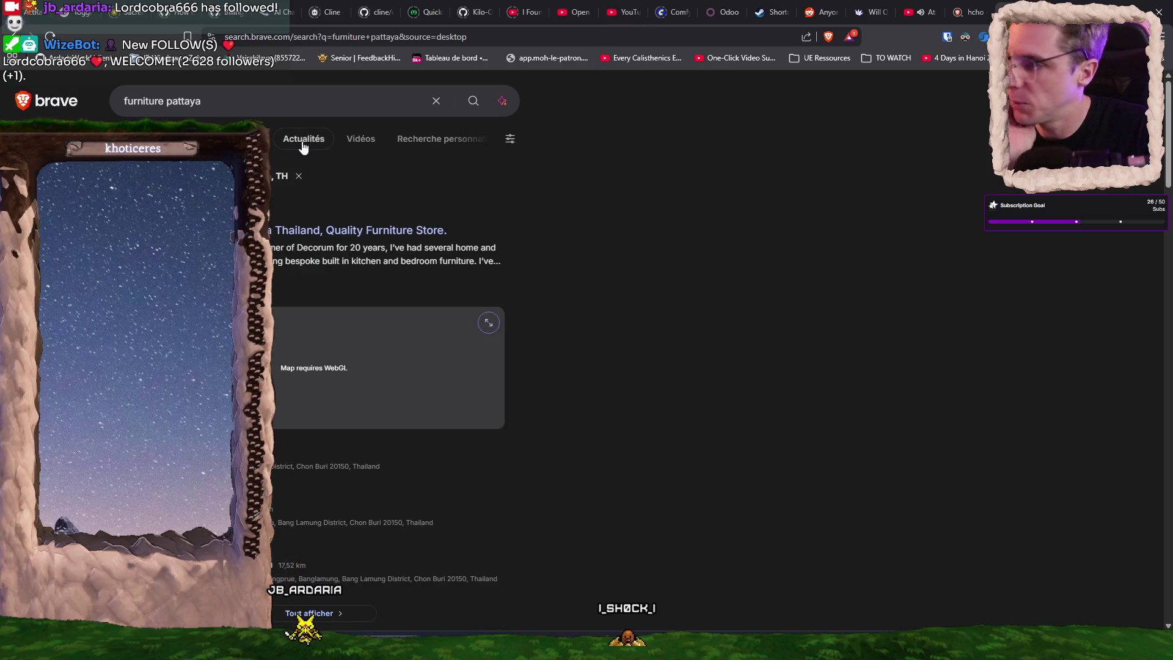
pyautogui.click(335, 233)
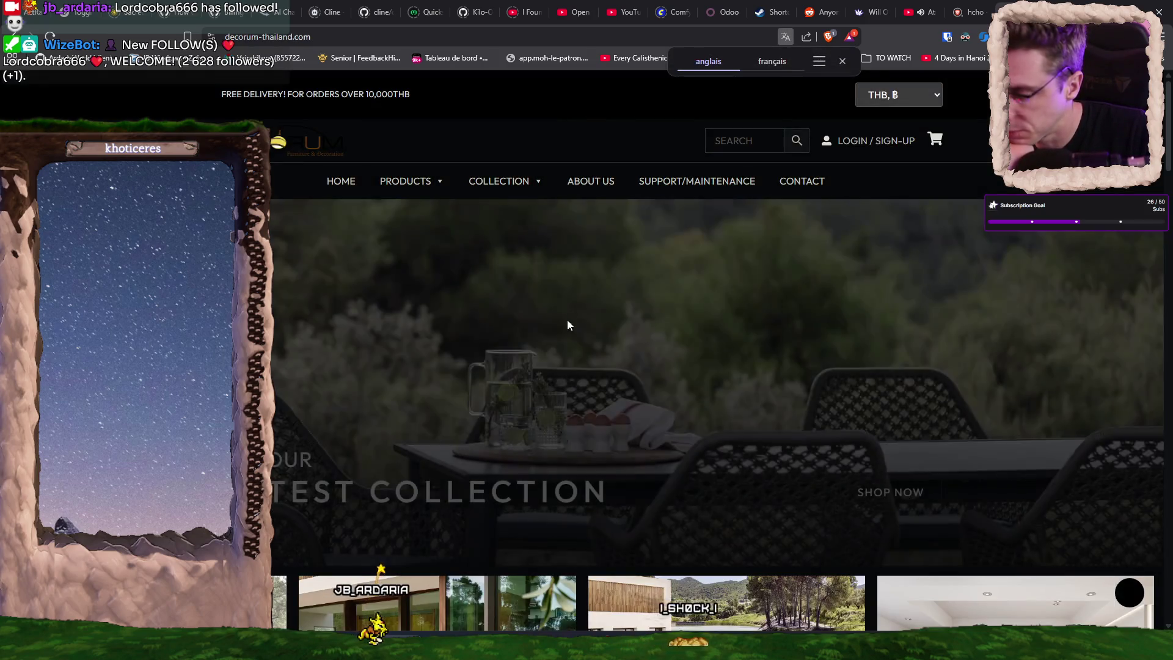
pyautogui.scroll(-5, 568, 311)
pyautogui.hotkey('alt', 'Left')
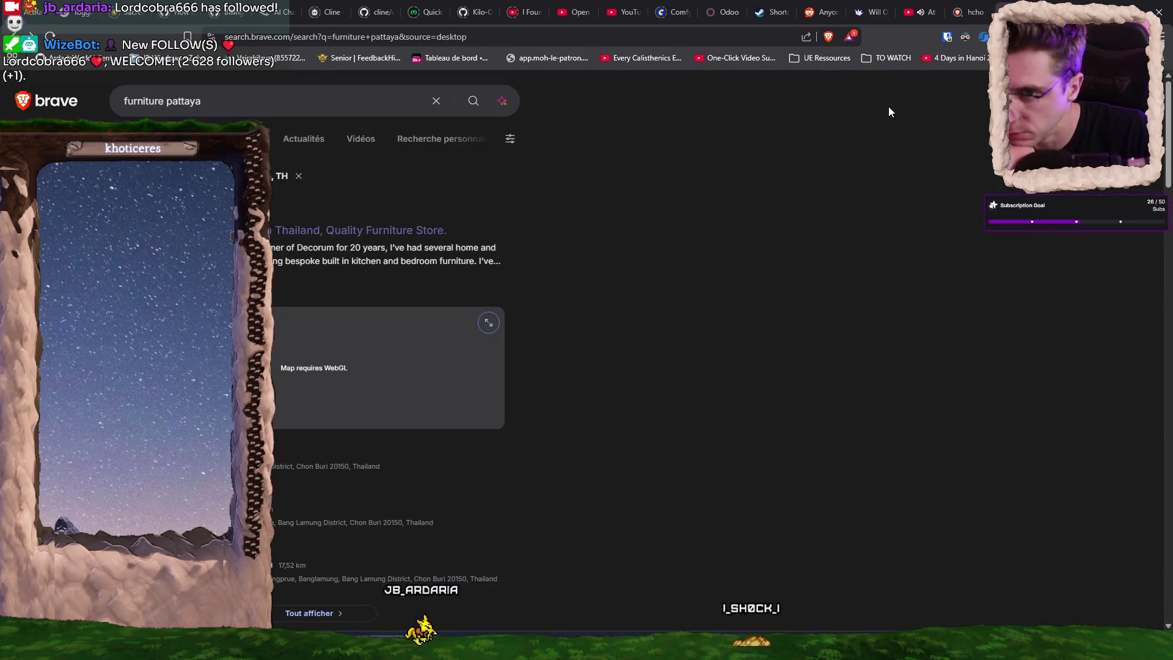
pyautogui.scroll(-8, 554, 224)
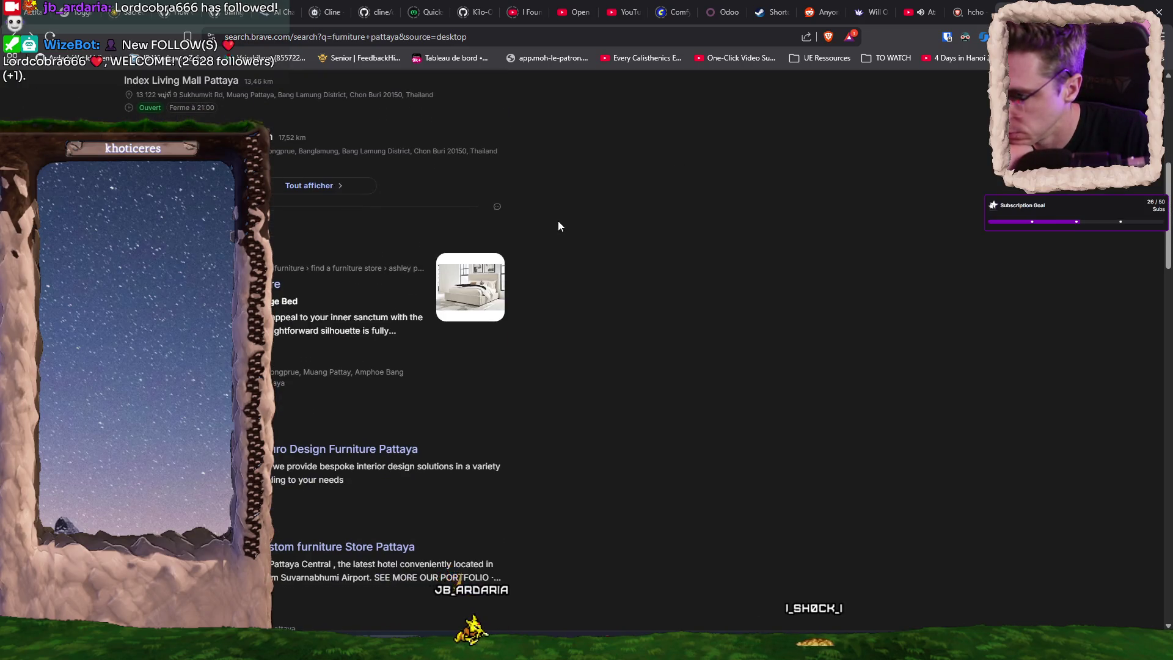
pyautogui.scroll(7, 558, 221)
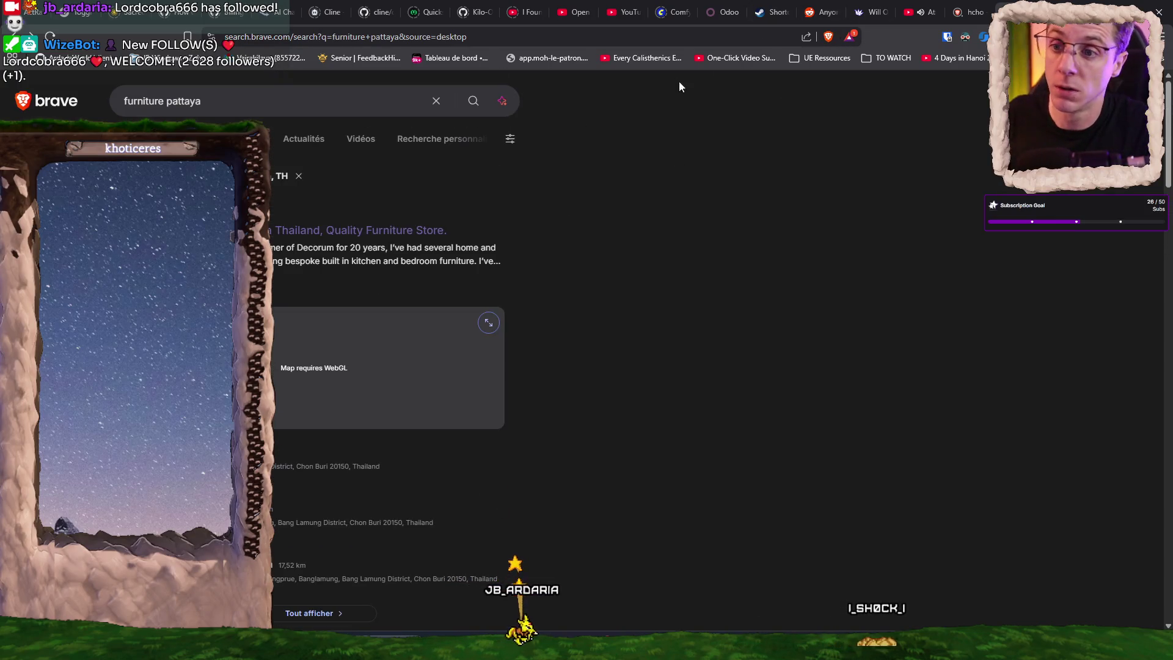
# Search 'google map' and open Google Maps from the results.
pyautogui.click(653, 41)
pyautogui.write('google map')
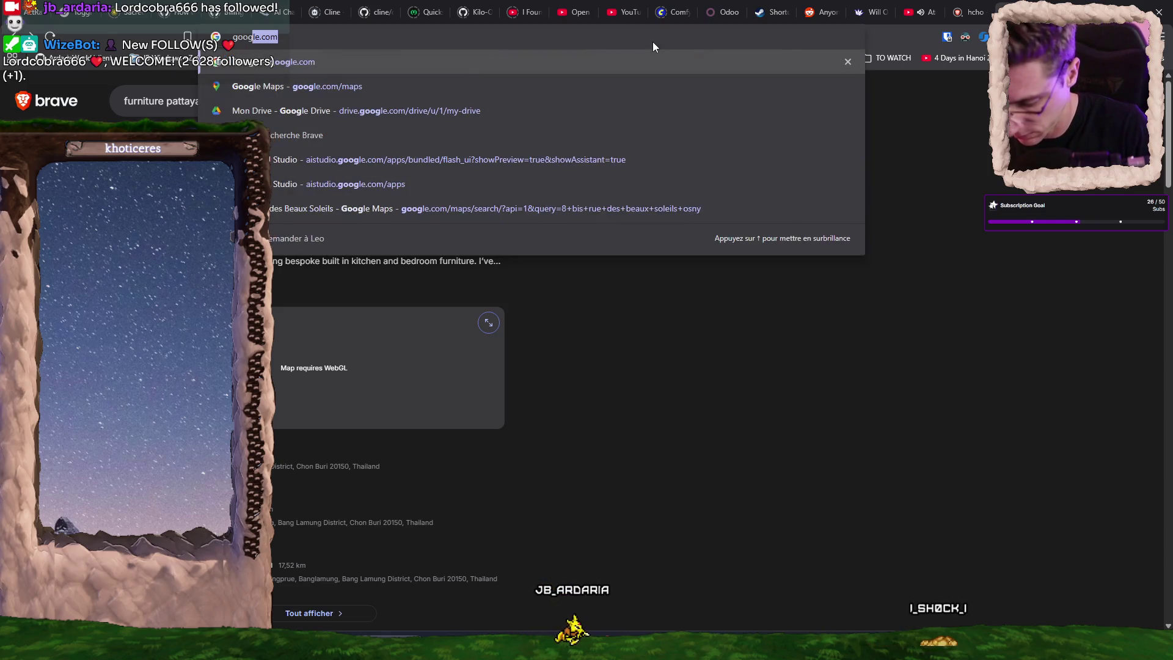
pyautogui.press('Return')
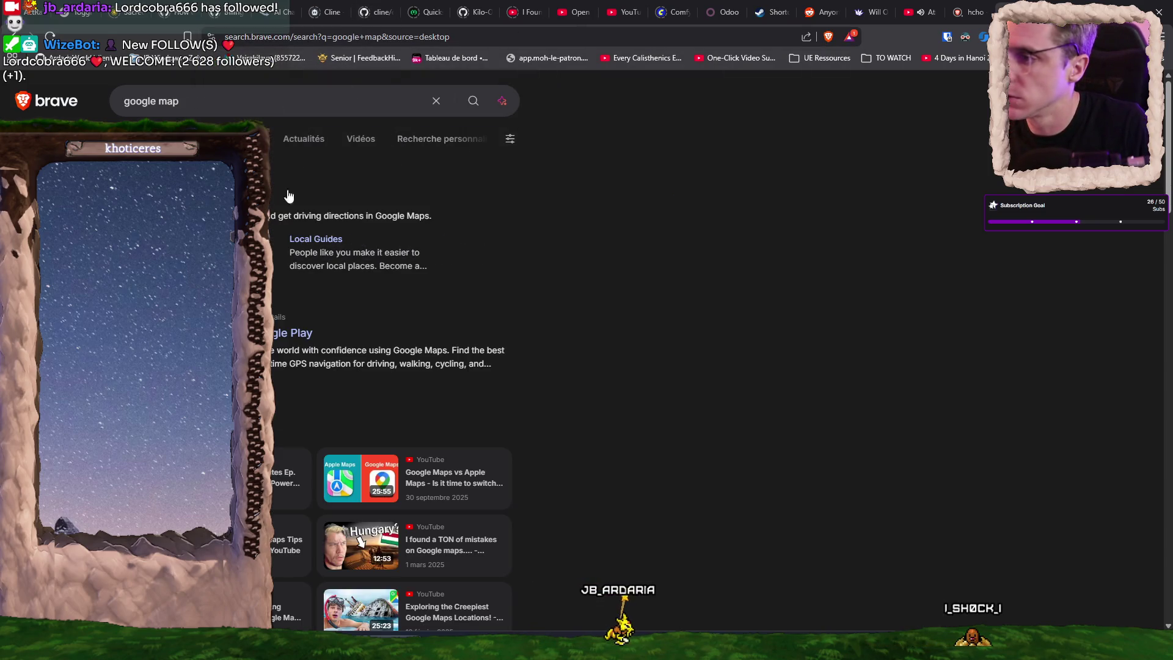
pyautogui.click(171, 198)
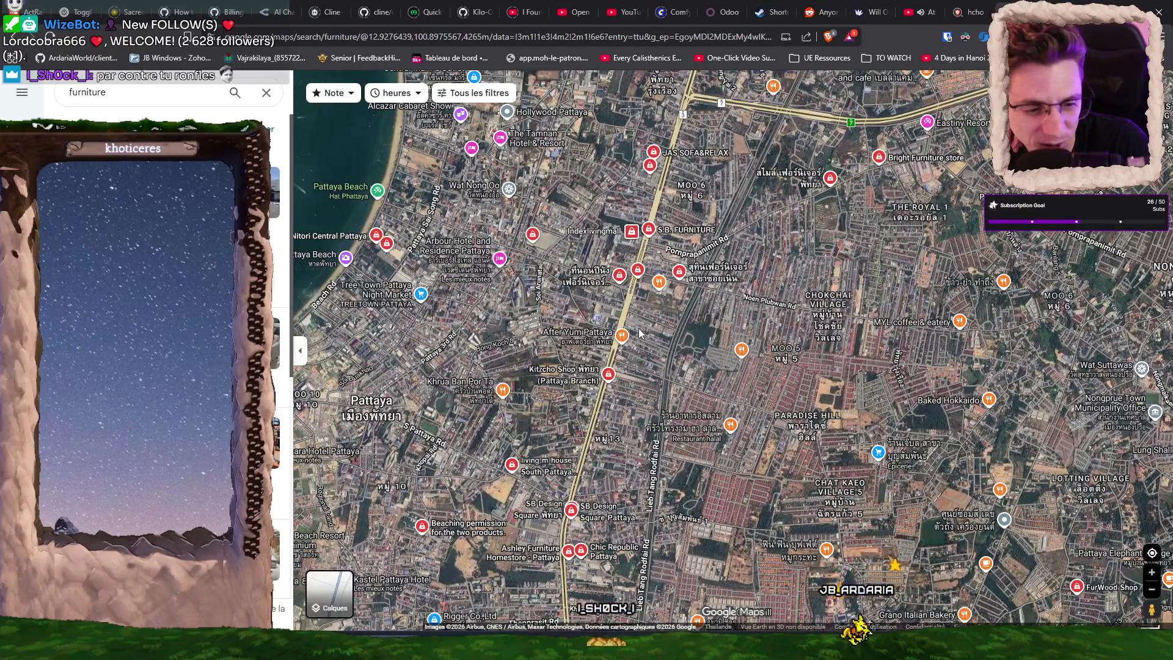
# Zoom around Pattaya and check the Ashley Furniture Homestore and Chic Republic stores.
pyautogui.scroll(-3, 641, 421)
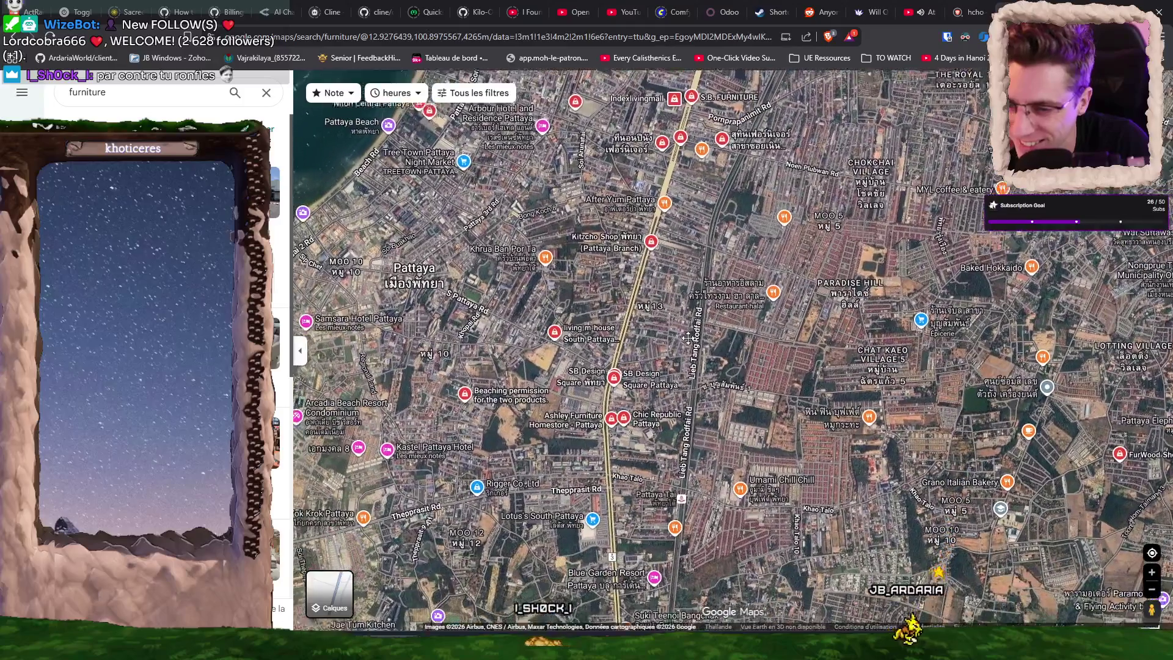
pyautogui.scroll(3, 607, 437)
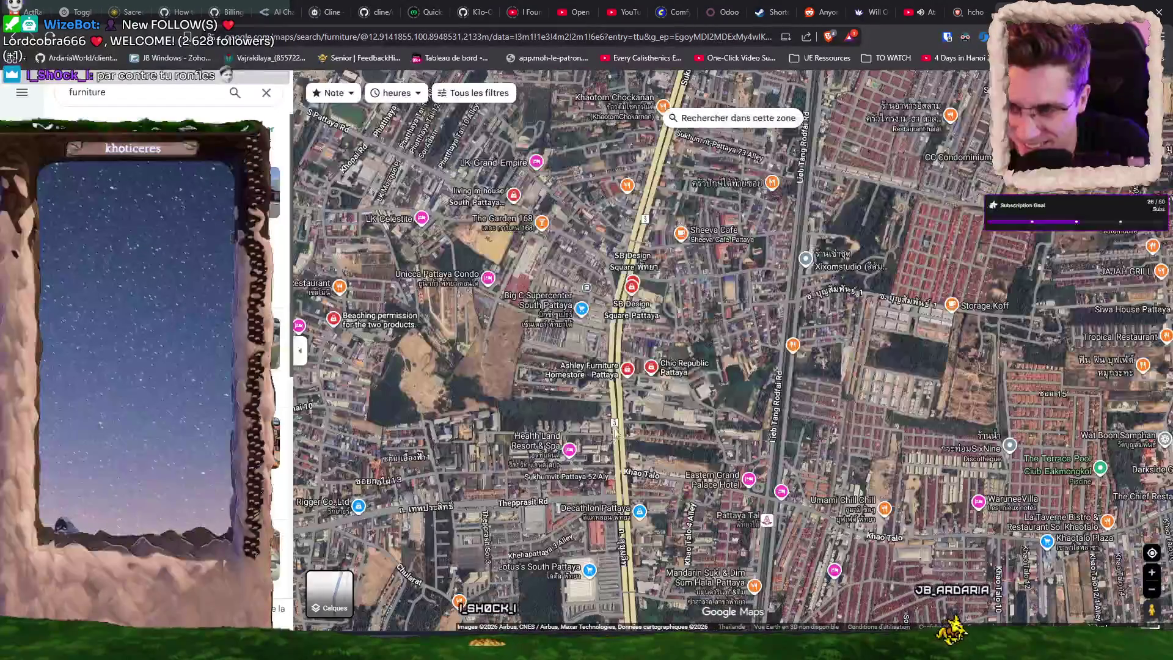
pyautogui.scroll(2, 629, 399)
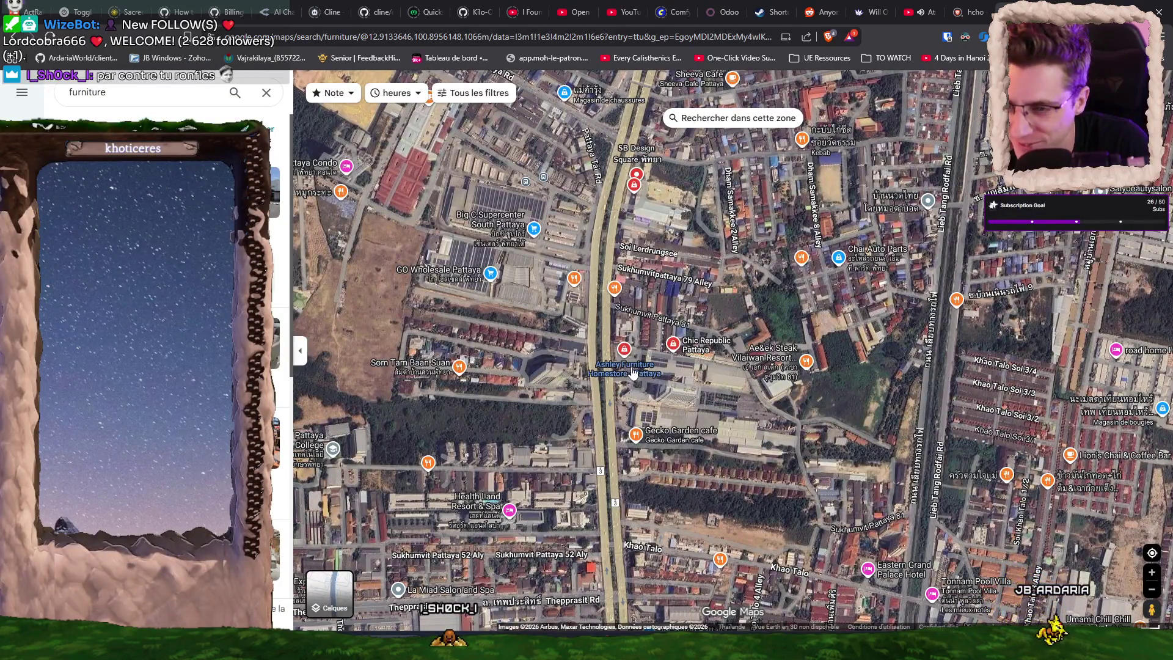
pyautogui.click(633, 372)
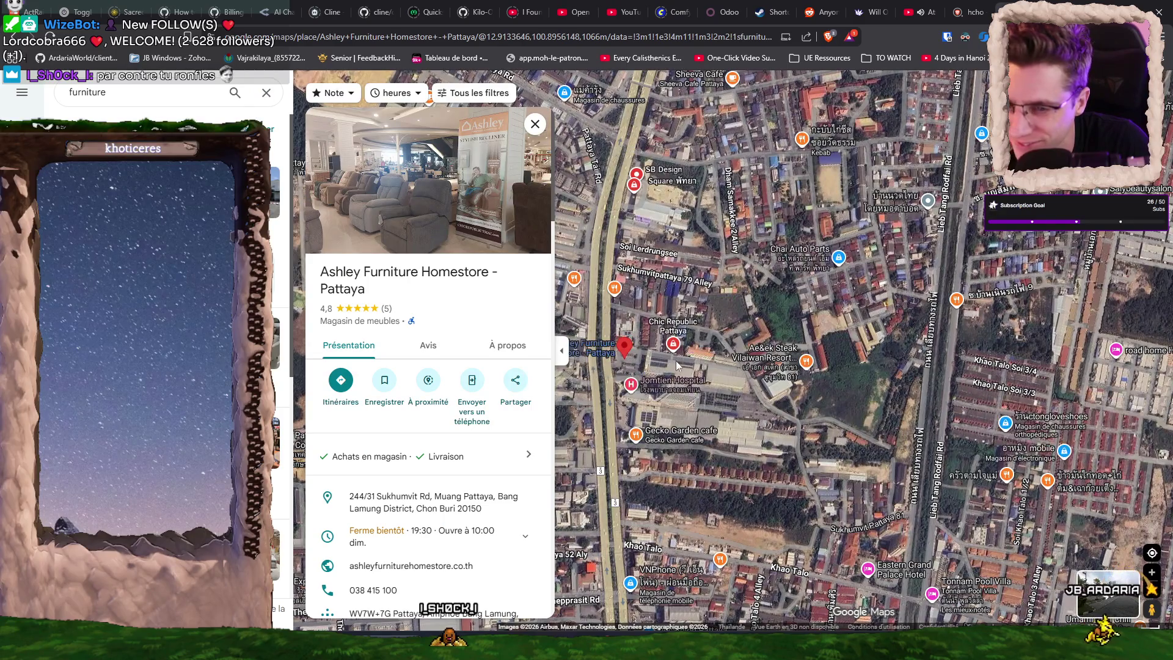
pyautogui.moveTo(495, 225)
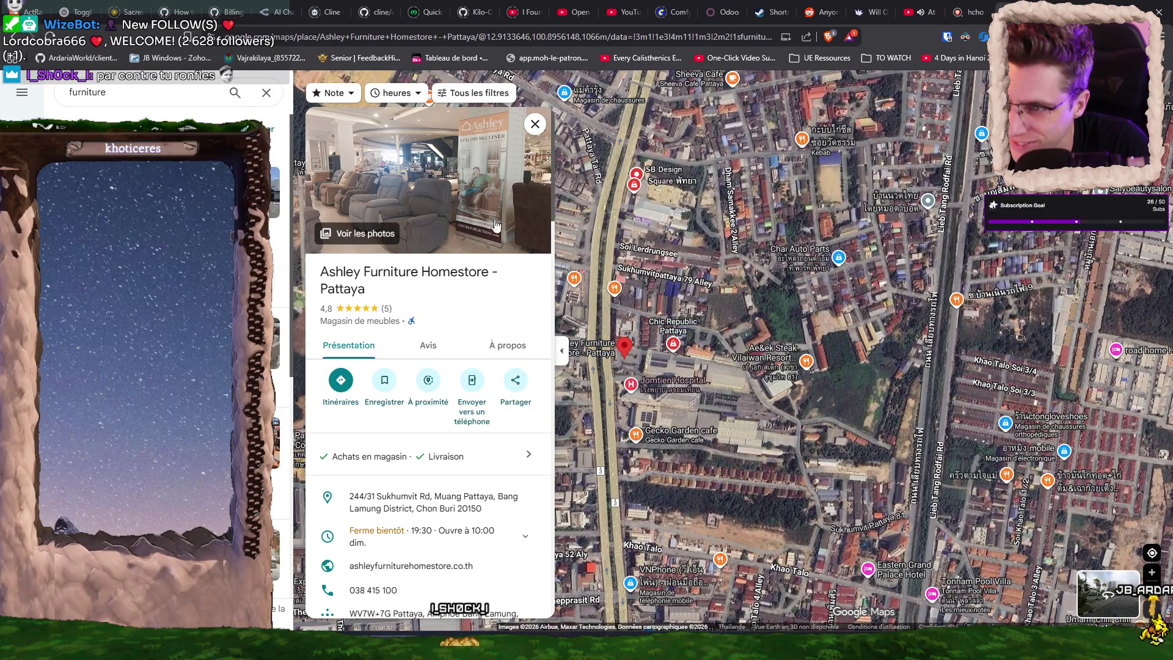
pyautogui.click(672, 342)
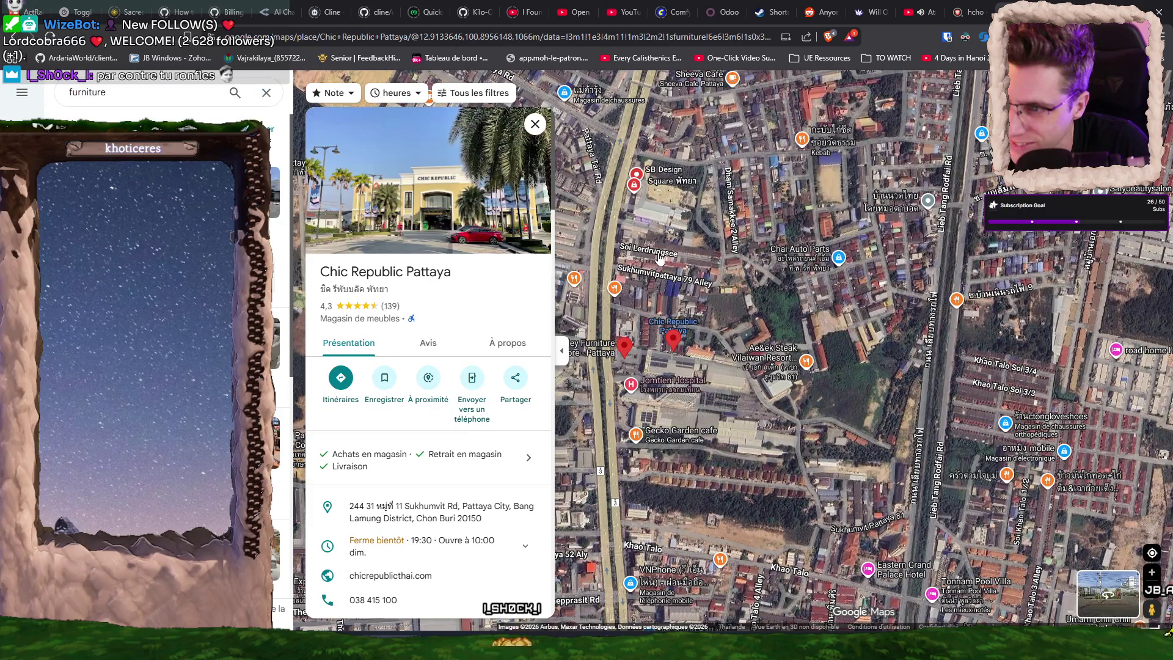
pyautogui.moveTo(641, 321); pyautogui.dragTo(712, 362)
pyautogui.moveTo(708, 235)
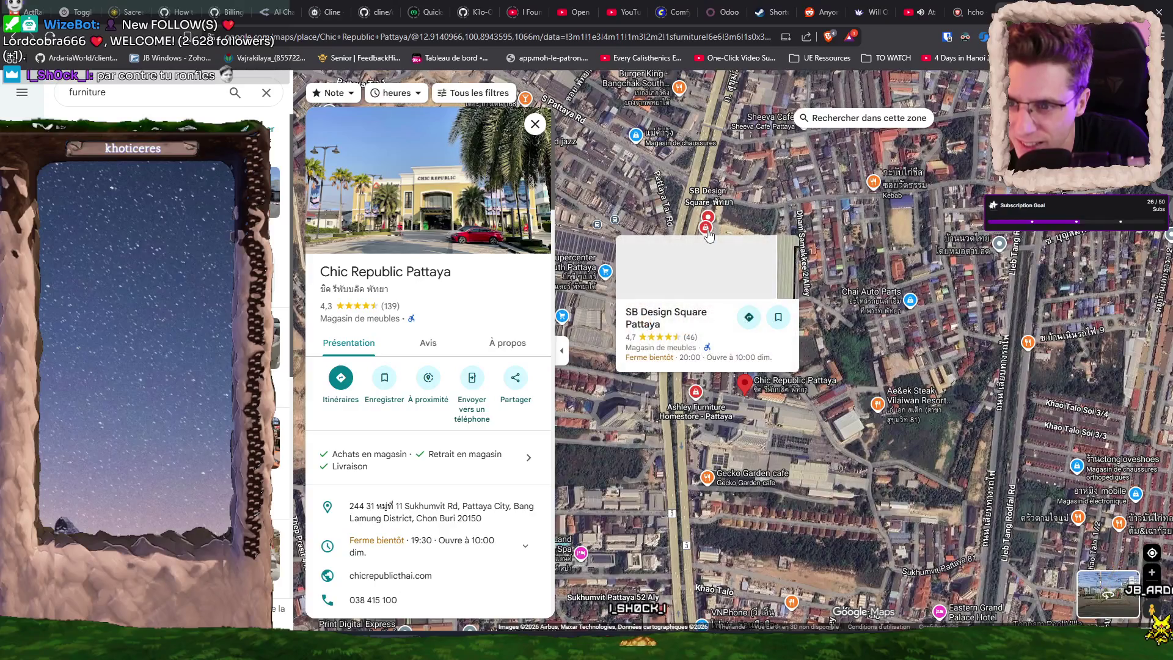
pyautogui.moveTo(775, 150); pyautogui.dragTo(723, 351)
pyautogui.scroll(-1, 723, 351)
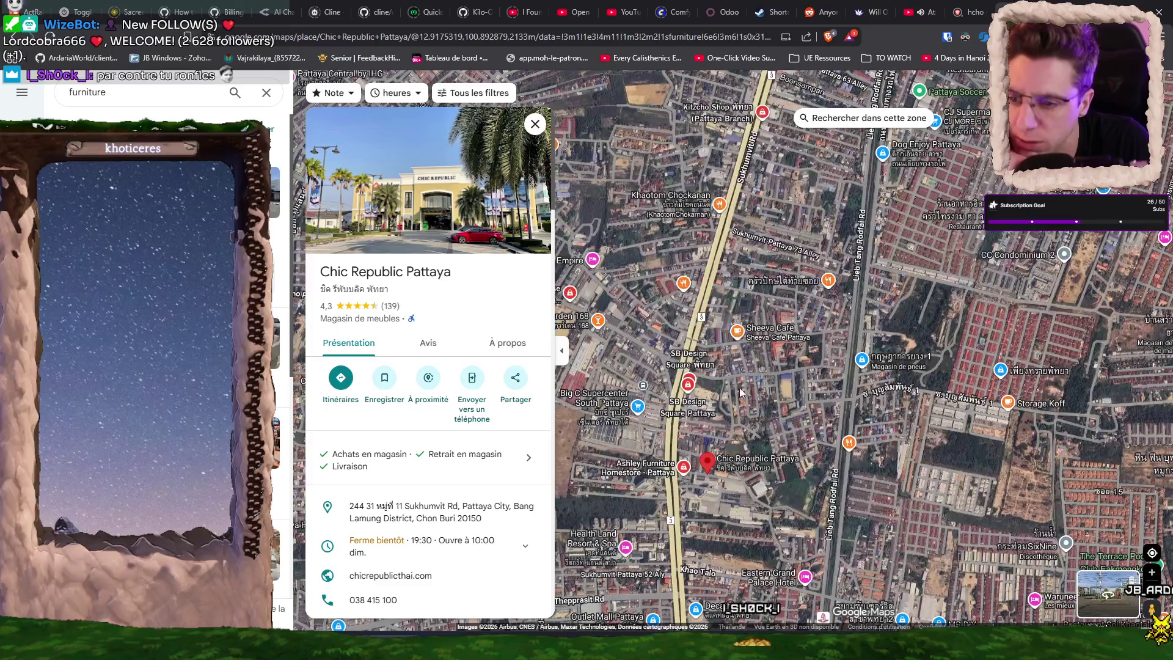
# Clear the furniture search and open the Pani Thai massage school's place details.
pyautogui.click(267, 92)
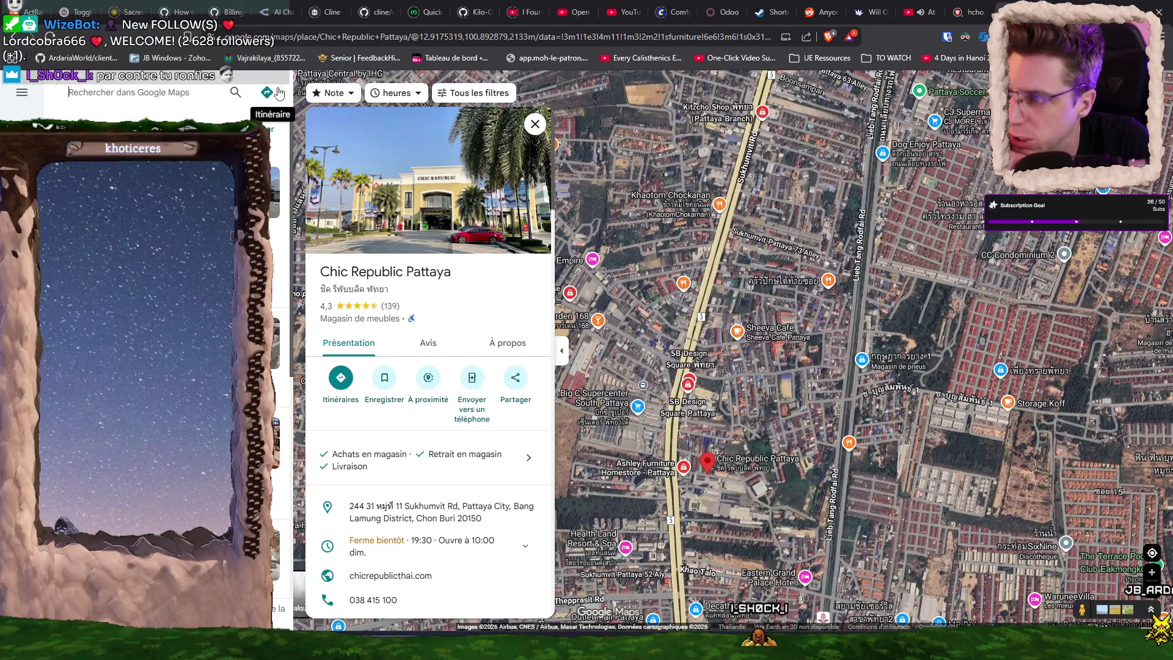
pyautogui.scroll(-3, 643, 372)
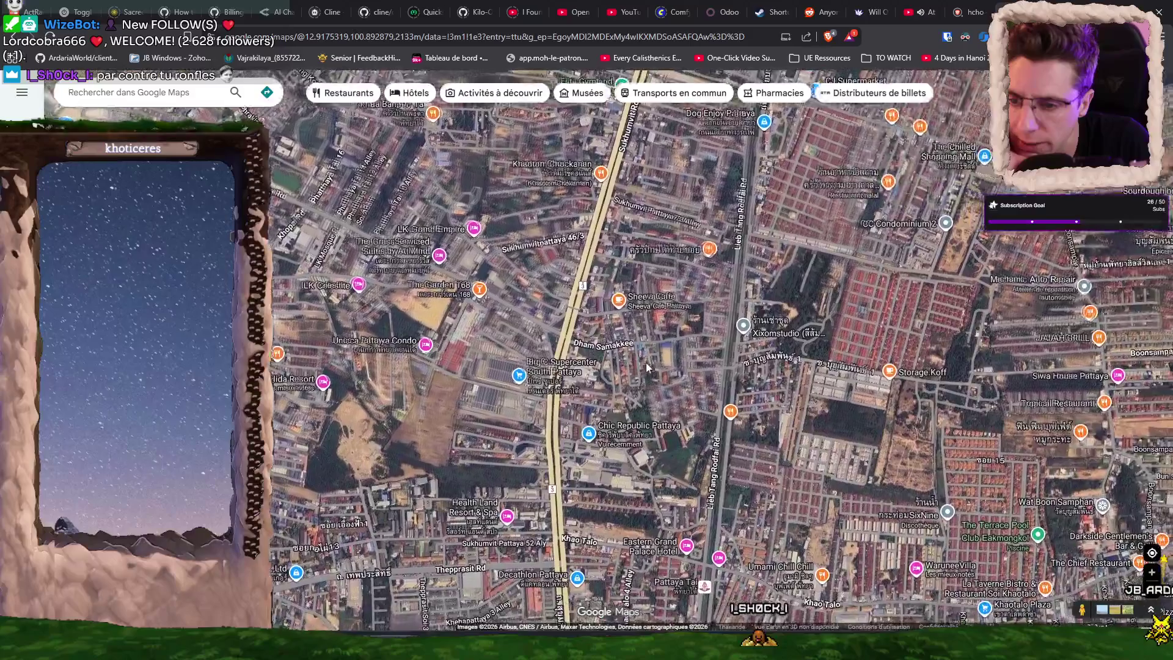
pyautogui.scroll(4, 643, 374)
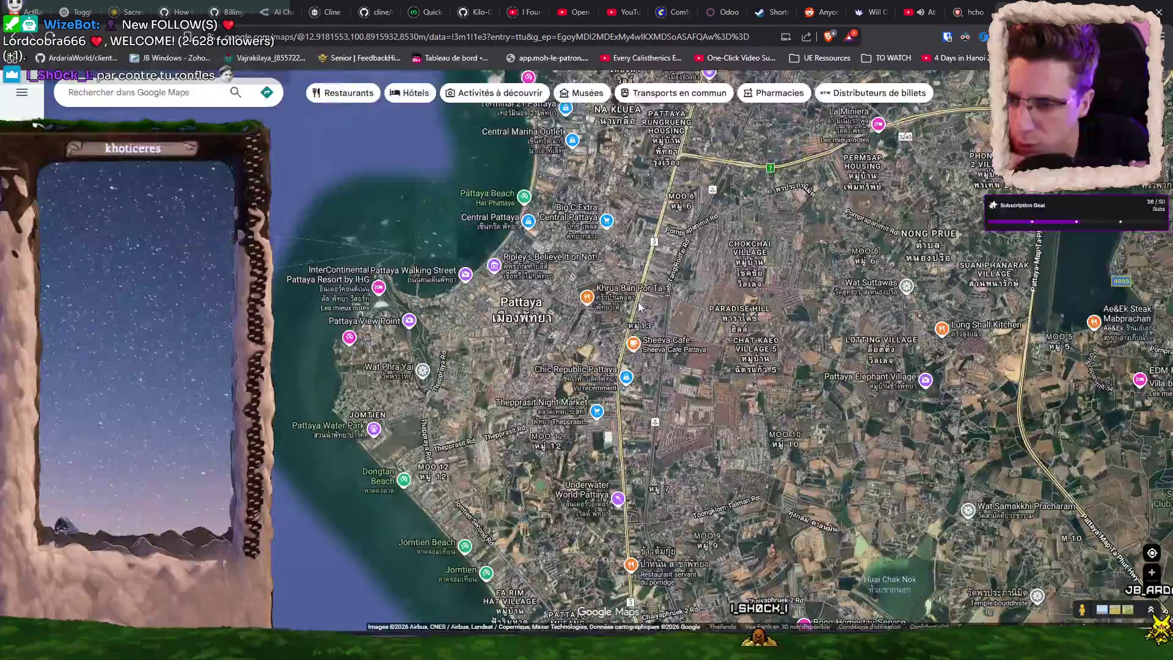
pyautogui.scroll(1, 620, 361)
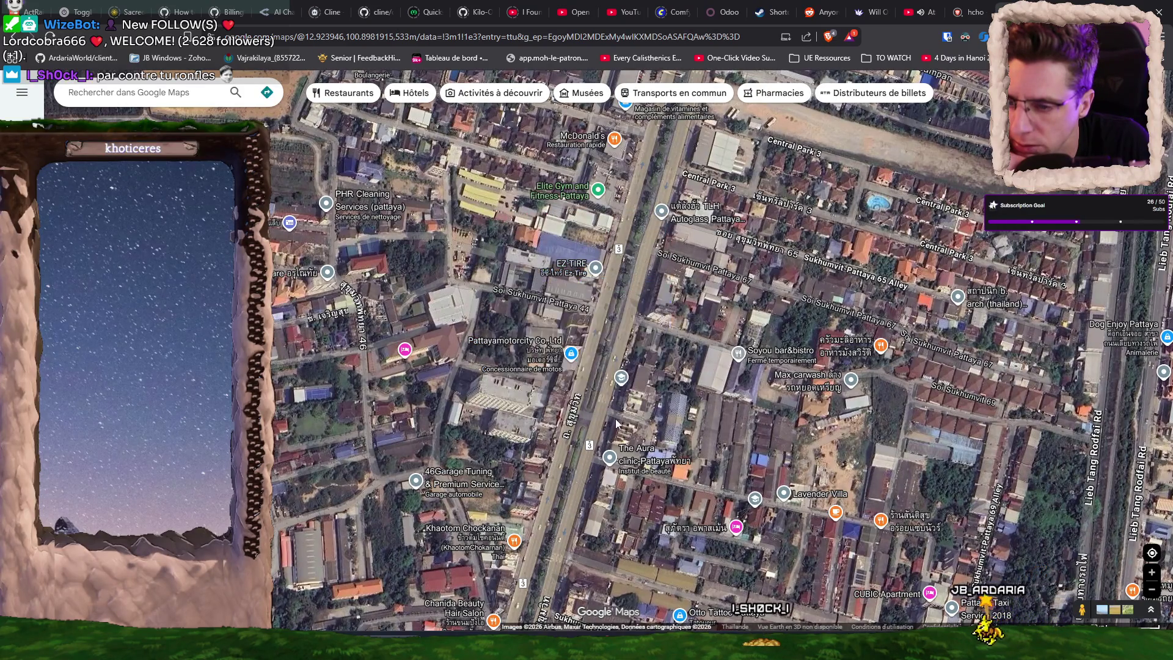
pyautogui.moveTo(622, 383)
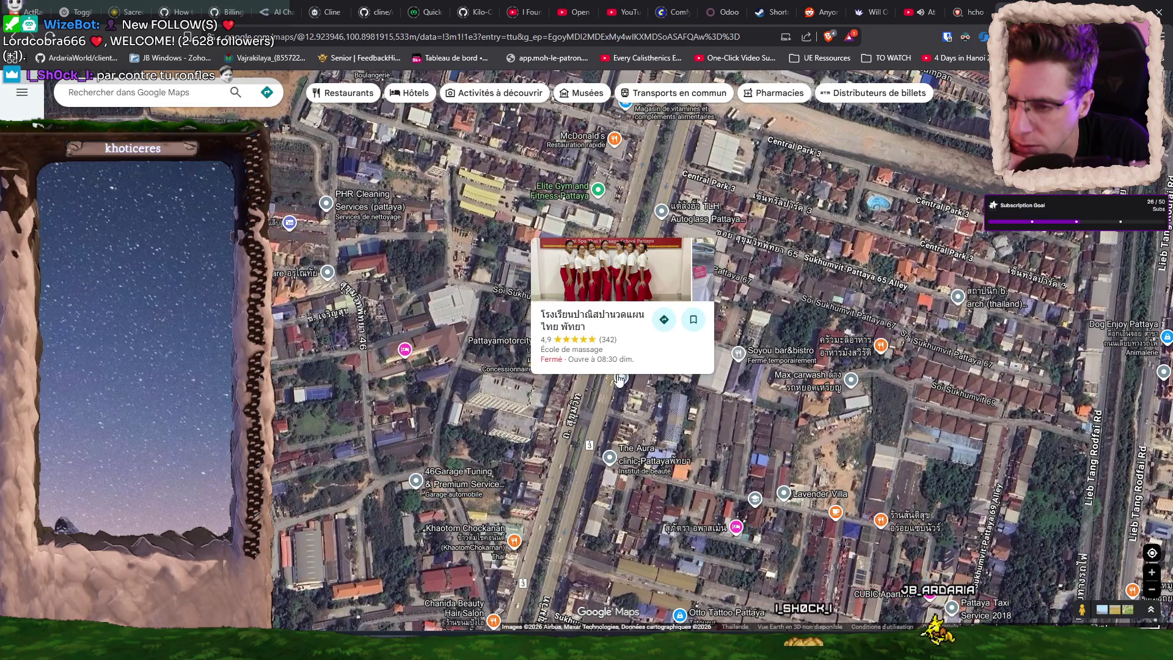
pyautogui.click(601, 291)
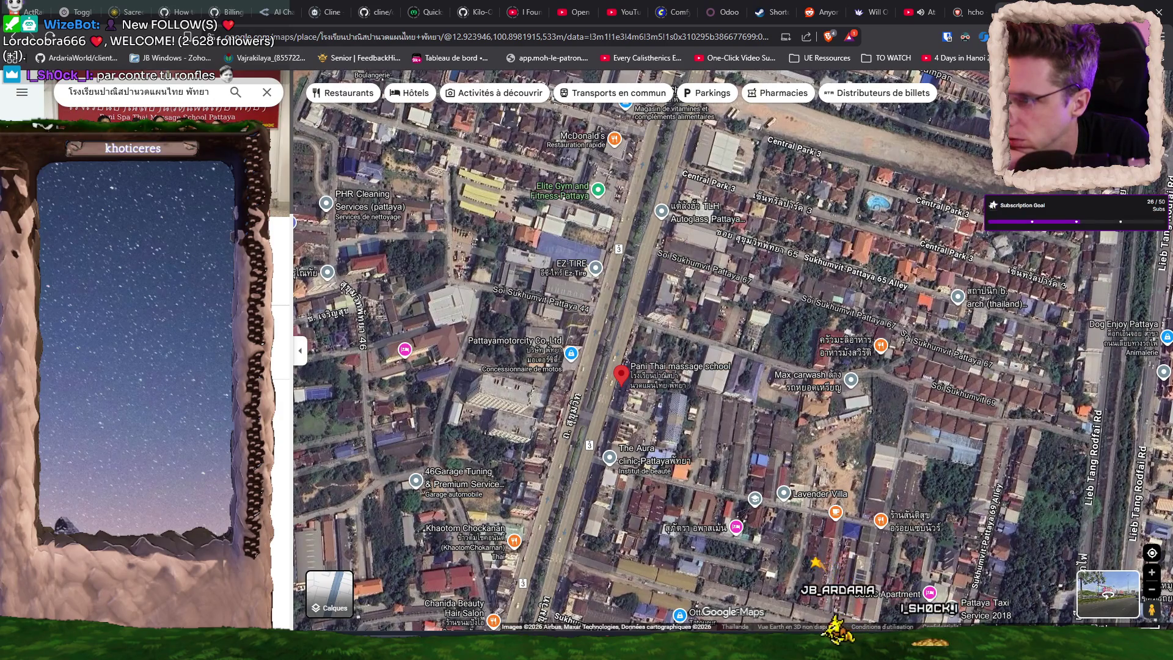
# Pan south along Sukhumvit Rd to Jomtien Hospital, SCG Home and Ashley Furniture.
pyautogui.moveTo(654, 305); pyautogui.dragTo(636, 384)
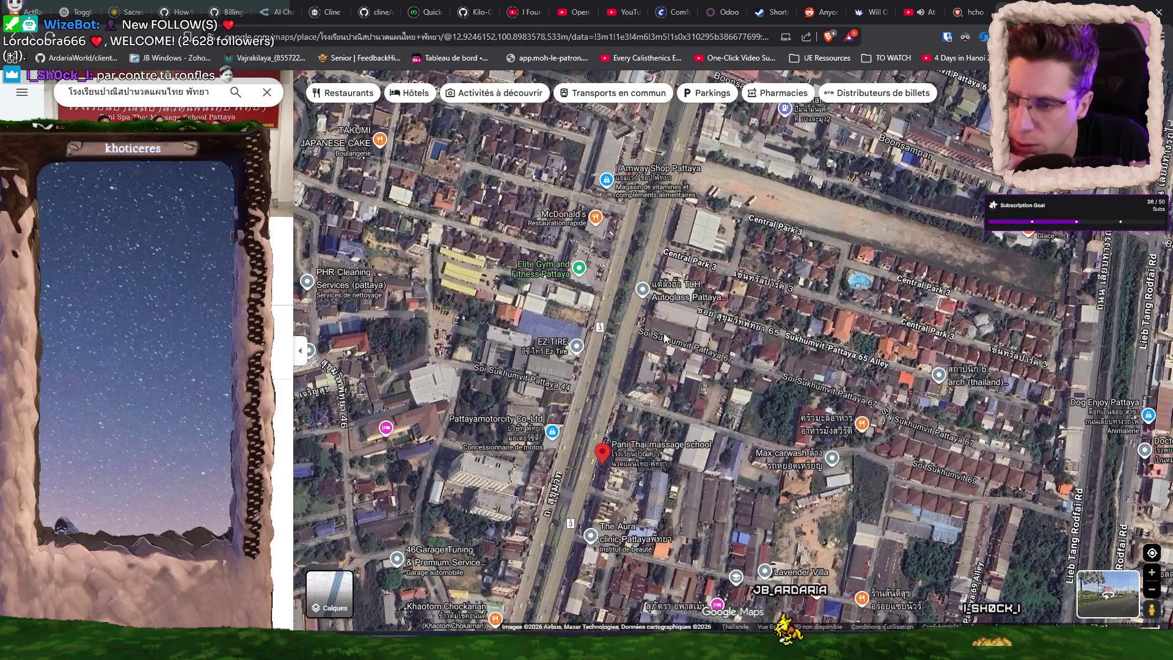
pyautogui.scroll(1, 664, 337)
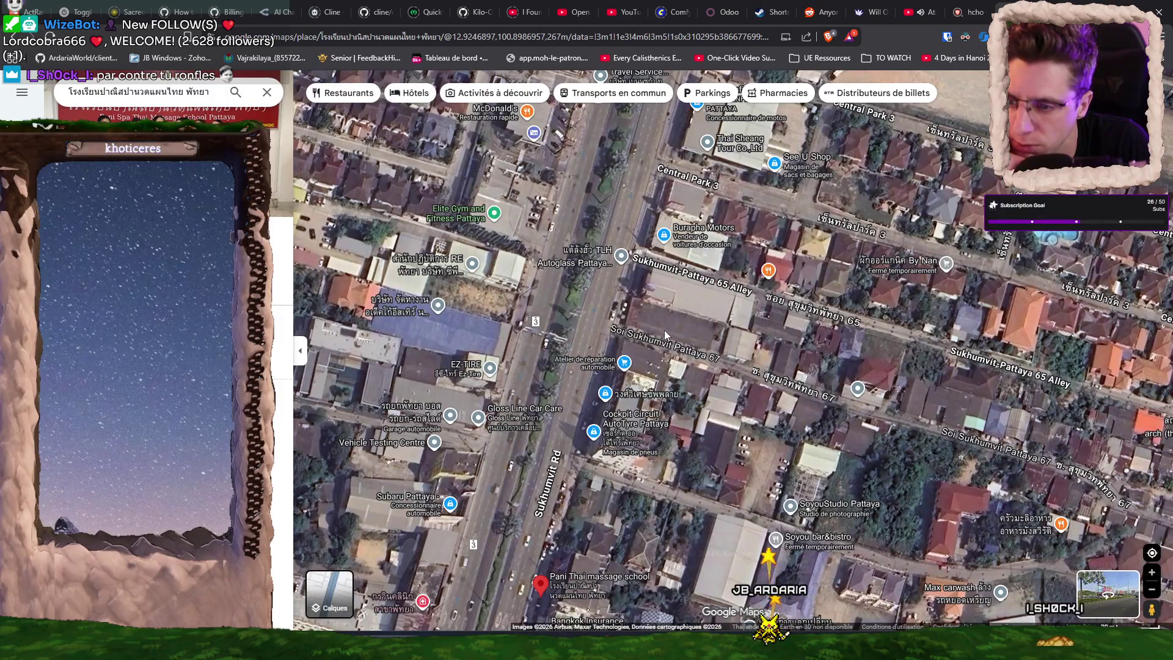
pyautogui.moveTo(646, 503); pyautogui.dragTo(718, 427)
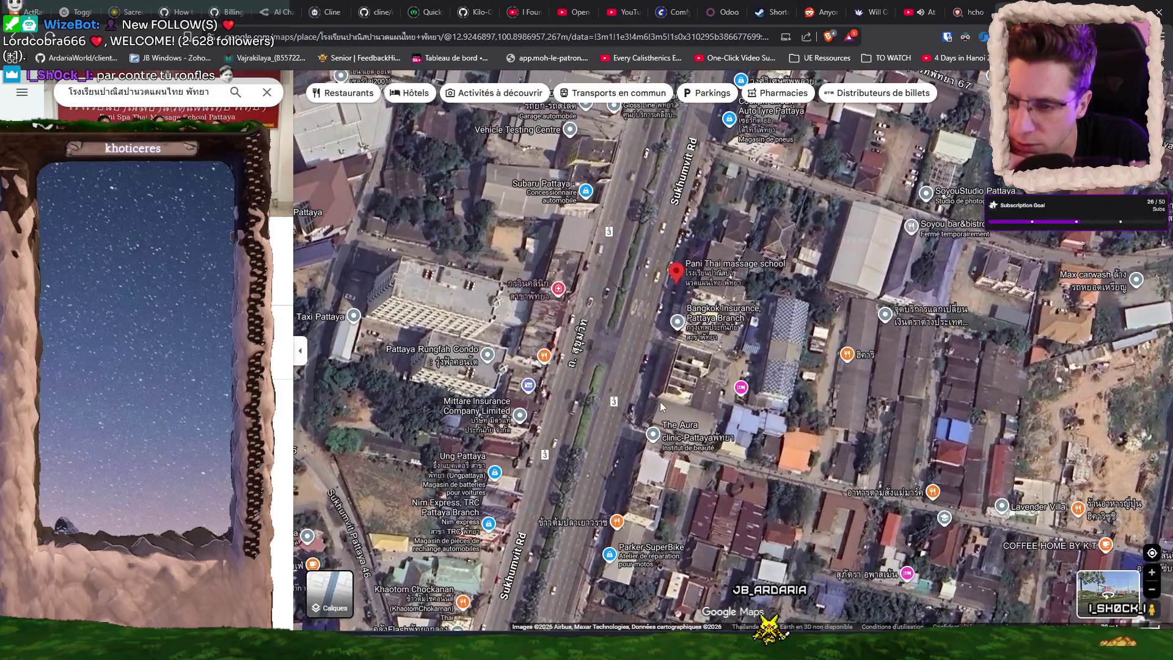
pyautogui.moveTo(660, 382); pyautogui.dragTo(711, 263)
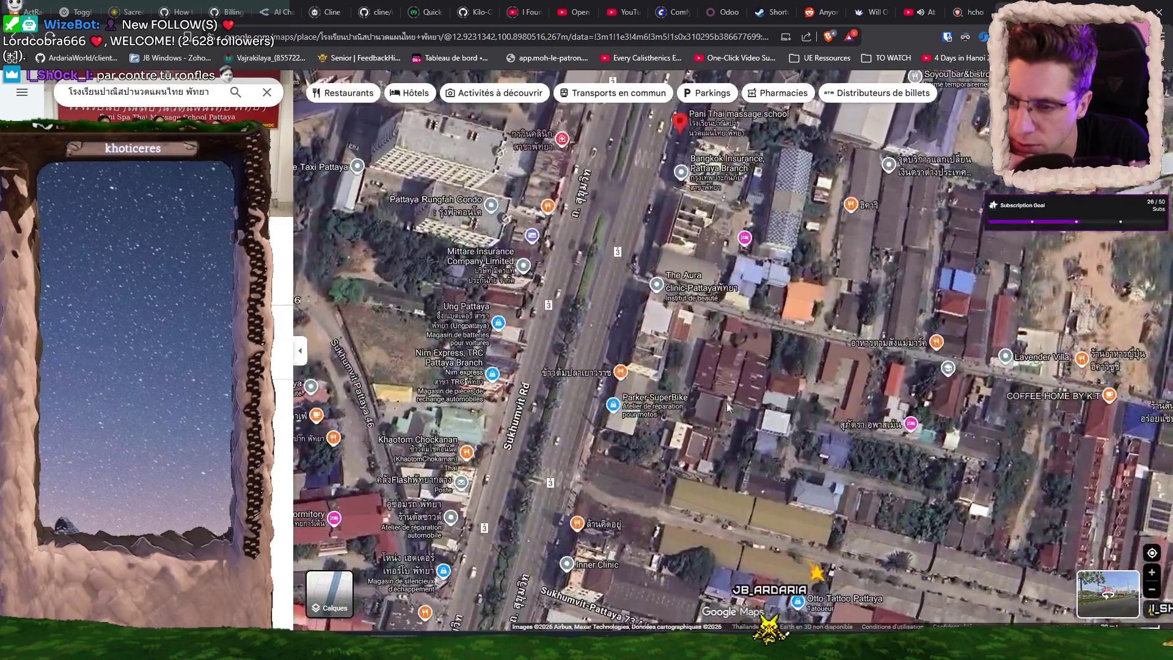
pyautogui.scroll(-5, 731, 379)
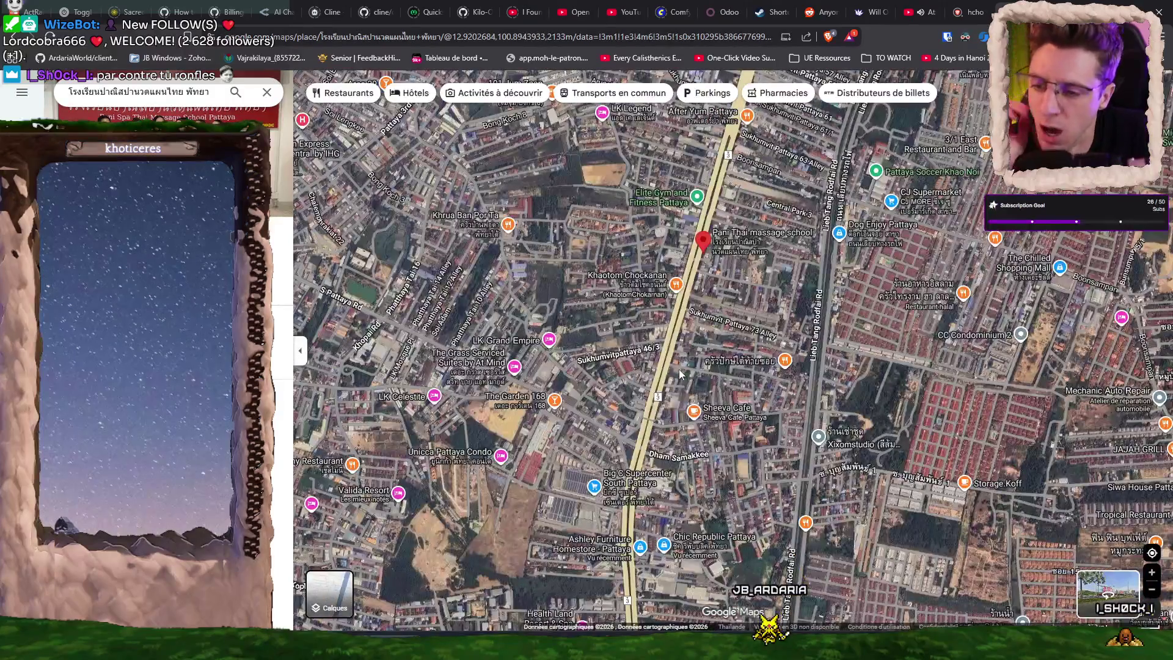
pyautogui.press('Down')
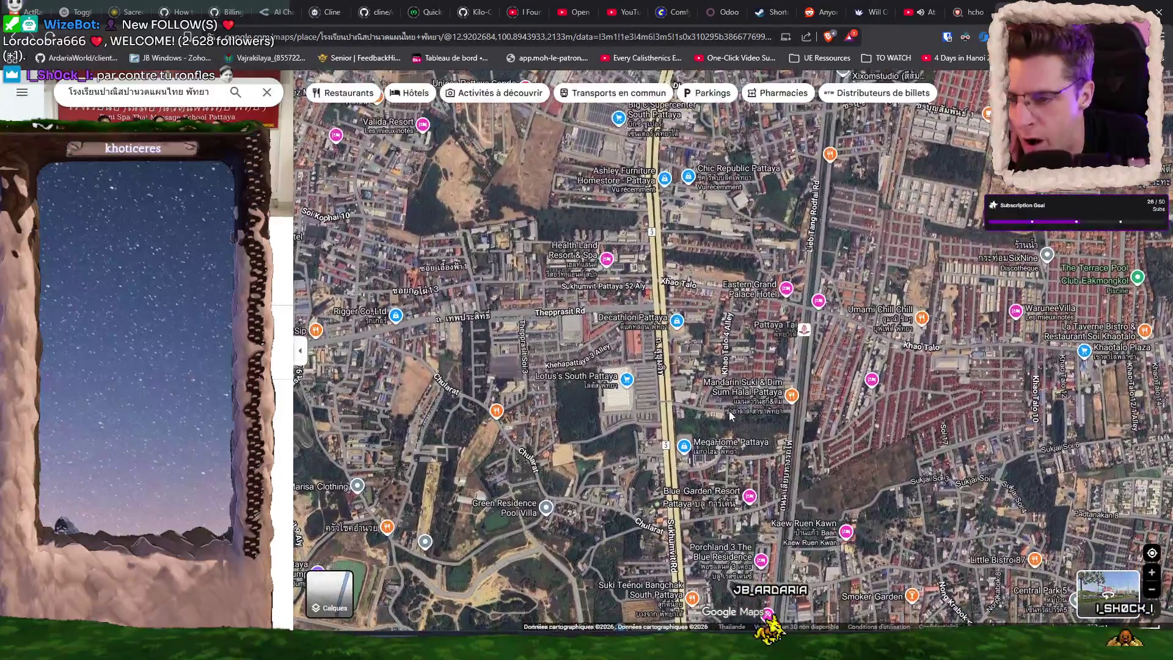
pyautogui.scroll(2, 689, 346)
pyautogui.scroll(2, 684, 327)
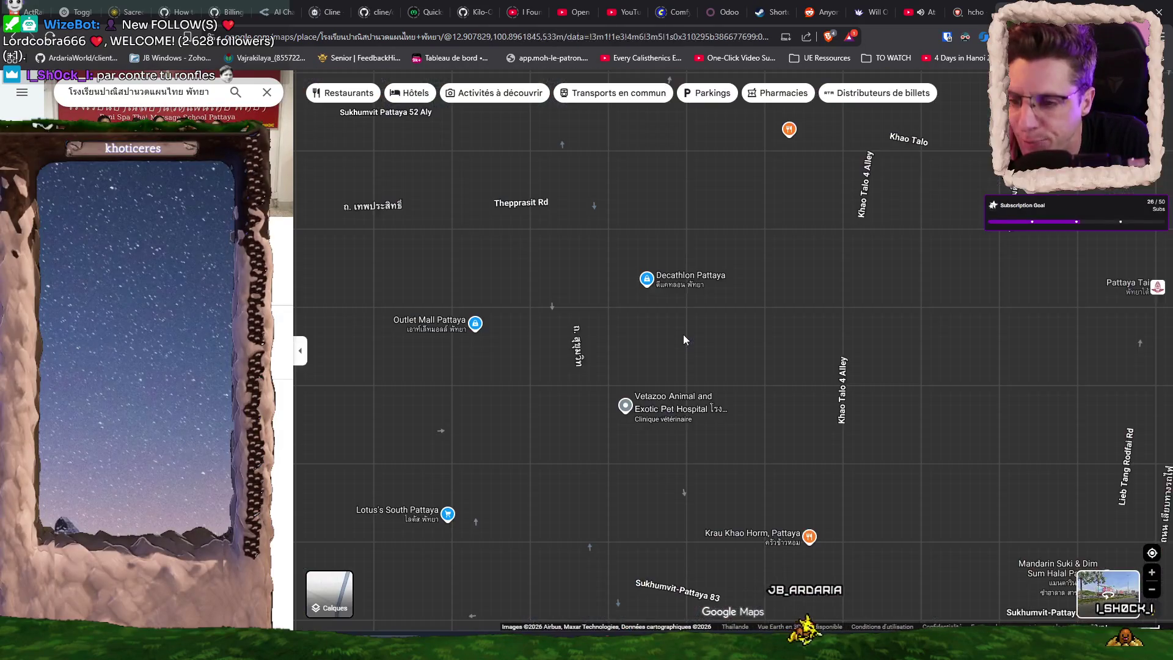
pyautogui.moveTo(750, 313); pyautogui.dragTo(753, 400)
pyautogui.moveTo(741, 307); pyautogui.dragTo(757, 537)
pyautogui.moveTo(748, 332); pyautogui.dragTo(755, 446)
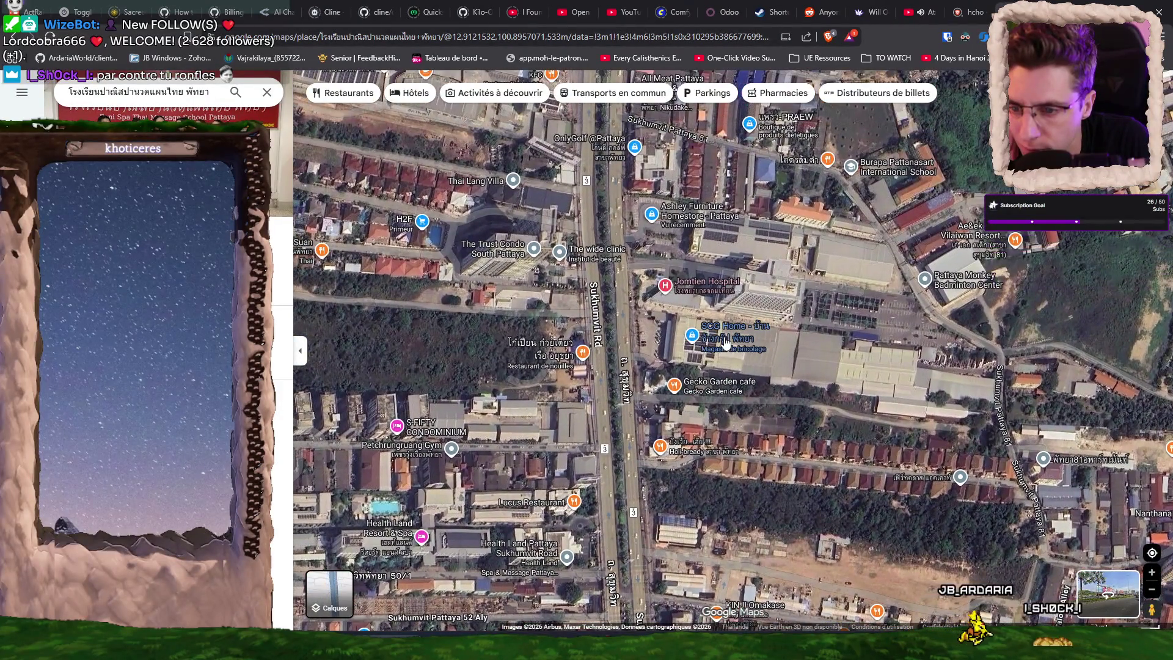
pyautogui.moveTo(726, 342)
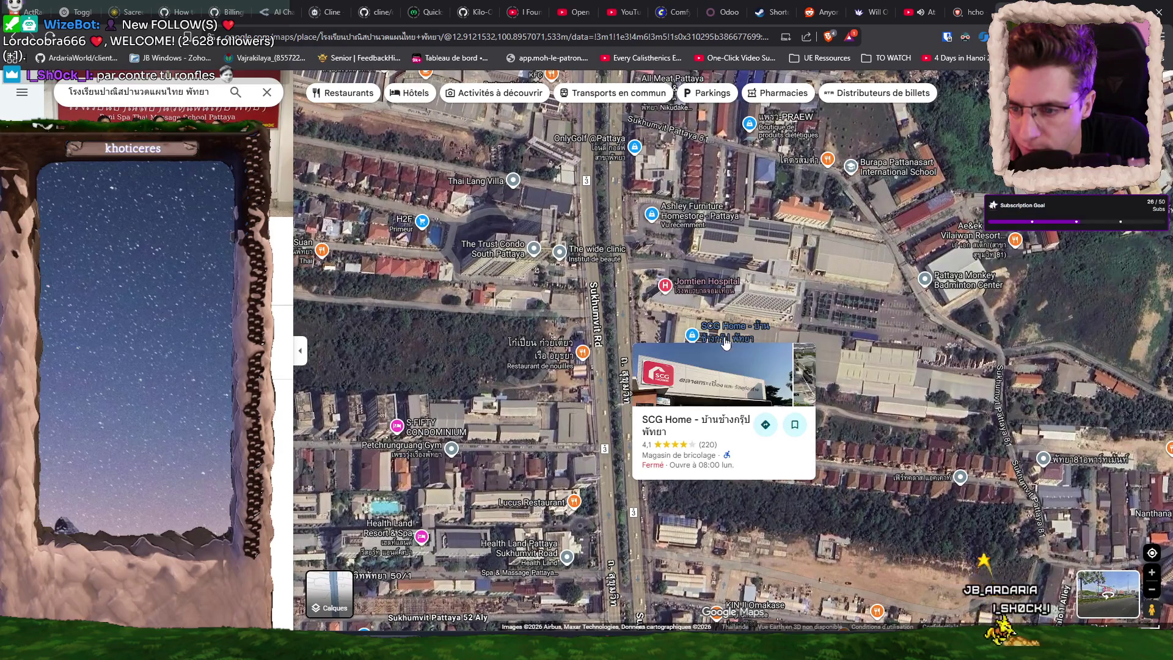
pyautogui.moveTo(696, 221)
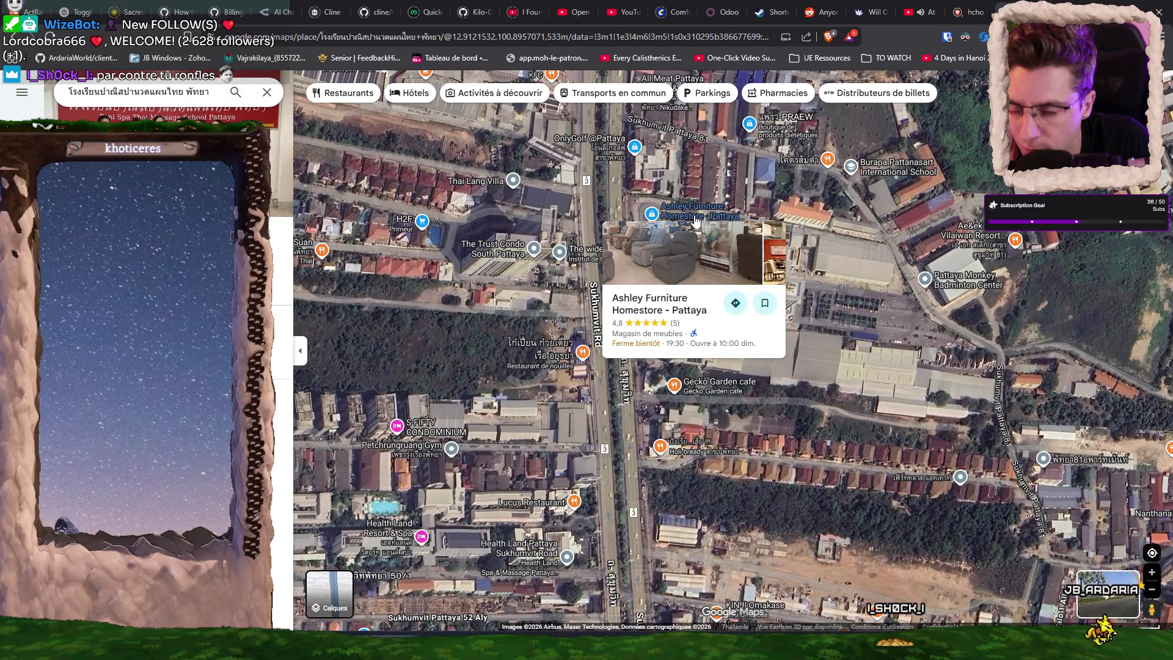
# Open Ashley Furniture Homestore and flip through its store photos.
pyautogui.click(696, 221)
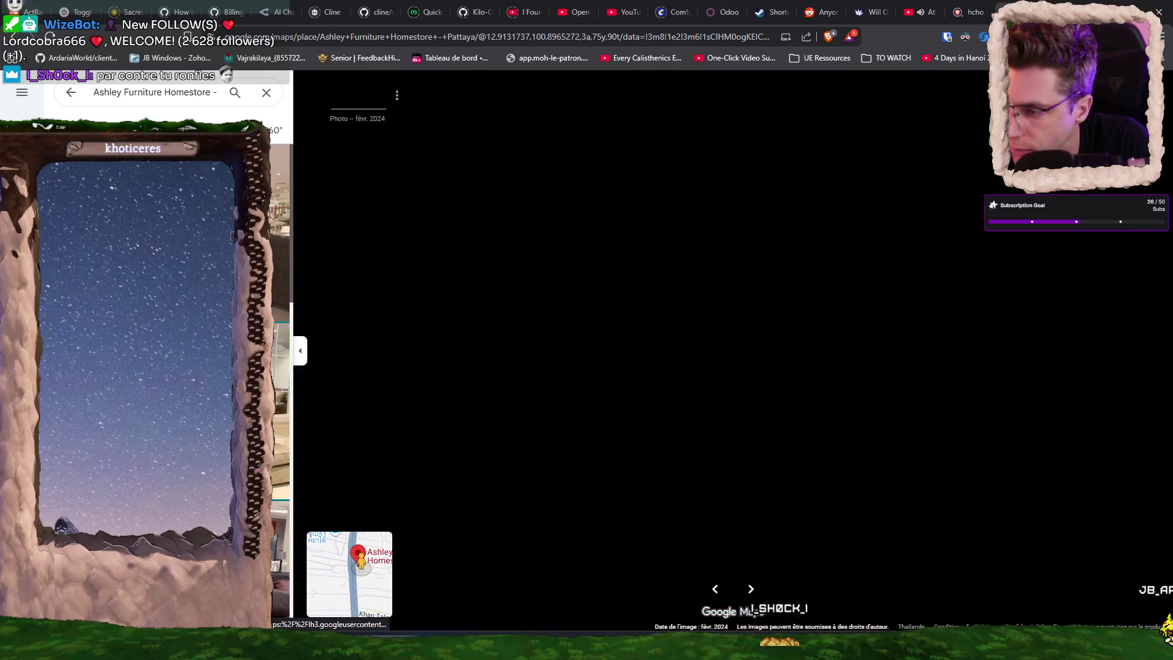
pyautogui.press('Right')
pyautogui.press('Right')
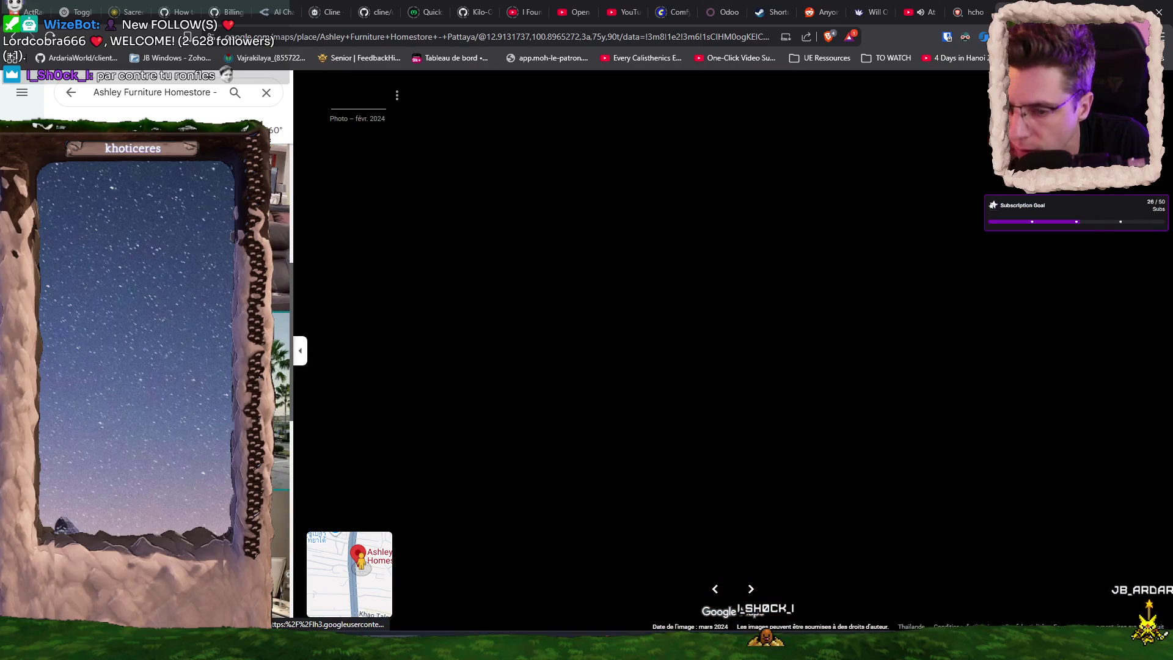
pyautogui.press('Right')
pyautogui.press('Escape')
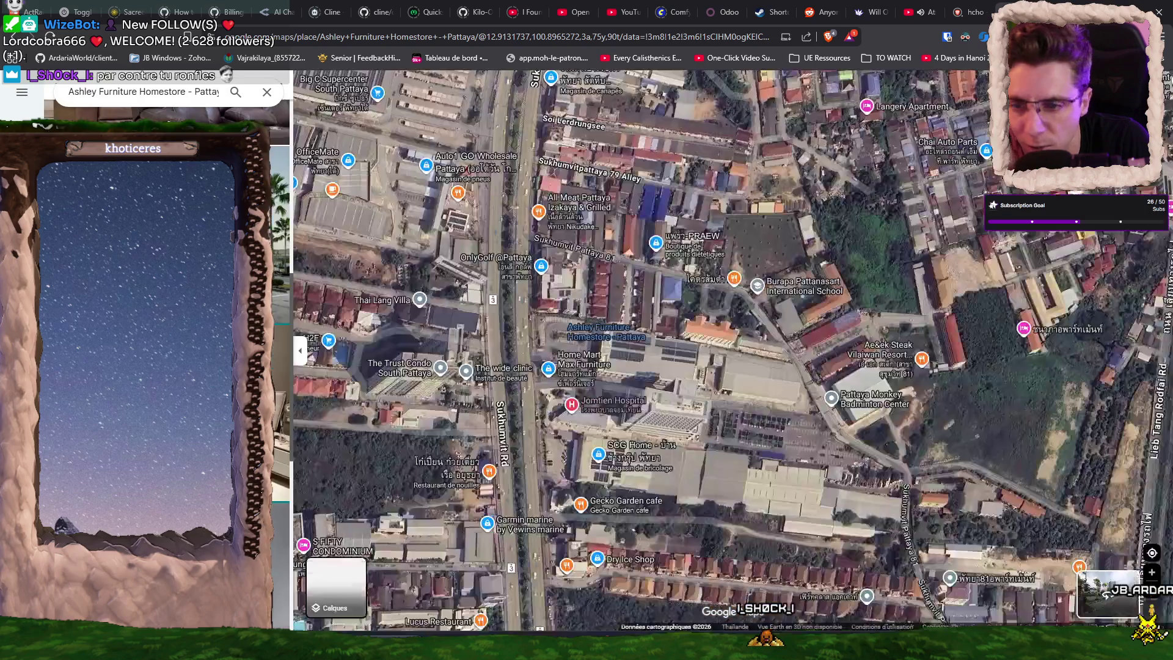
# Move the map south past Decathlon and Tesco to Sukhumvit-Pattaya 83.
pyautogui.moveTo(639, 296); pyautogui.dragTo(699, 375)
pyautogui.moveTo(702, 266); pyautogui.dragTo(683, 443)
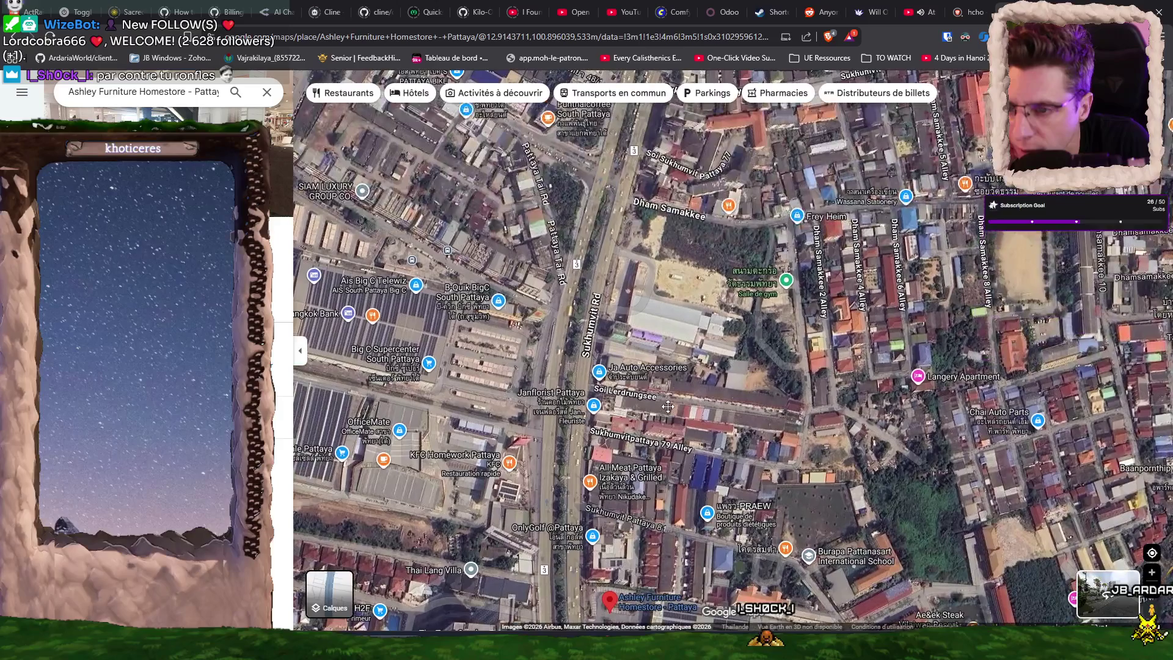
pyautogui.moveTo(672, 360)
pyautogui.mouseDown()
pyautogui.moveTo(662, 459)
pyautogui.moveTo(587, 629)
pyautogui.moveTo(671, 458)
pyautogui.moveTo(701, 206)
pyautogui.mouseUp()
pyautogui.moveTo(725, 449); pyautogui.dragTo(712, 317)
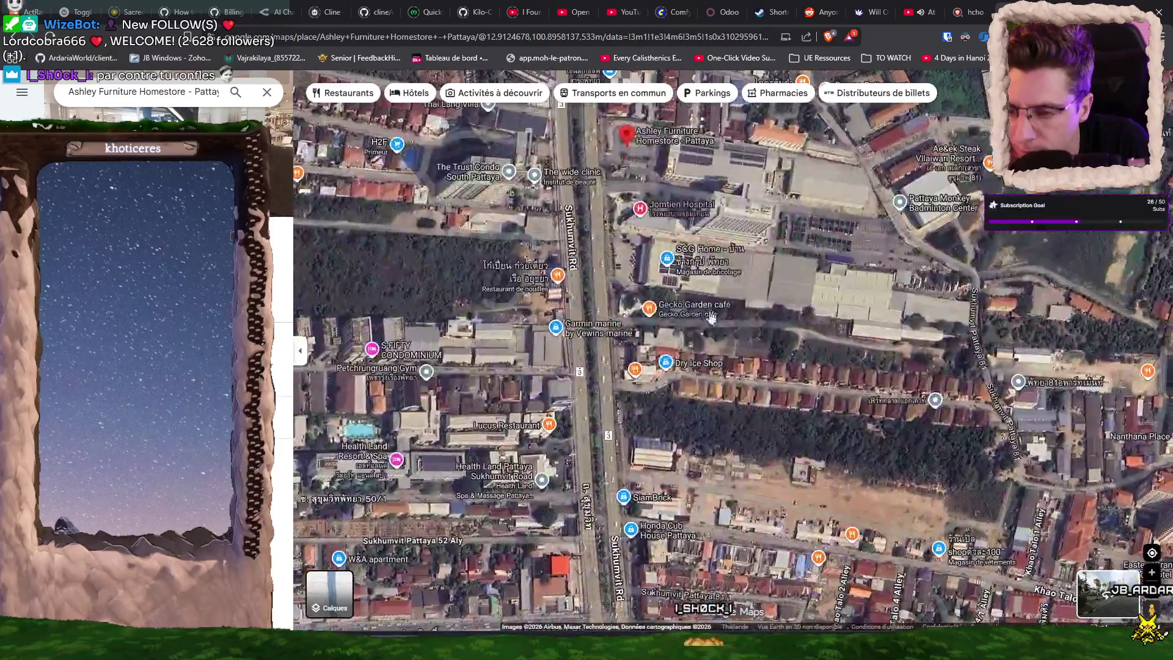
pyautogui.moveTo(728, 453); pyautogui.dragTo(712, 284)
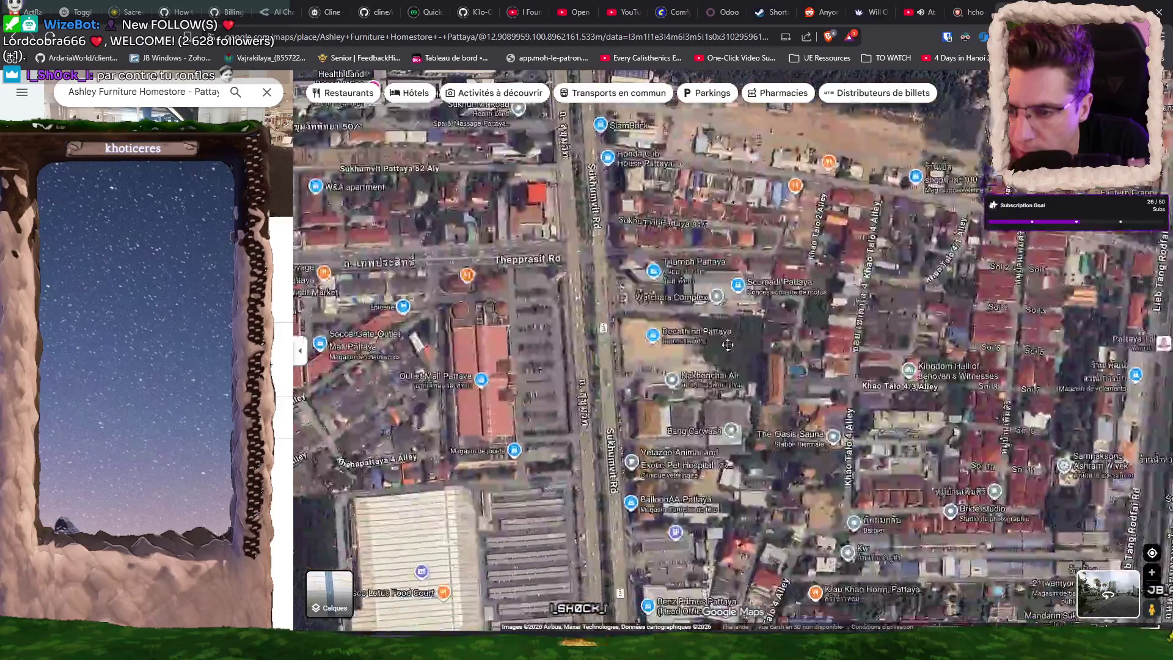
pyautogui.moveTo(688, 484); pyautogui.dragTo(680, 438)
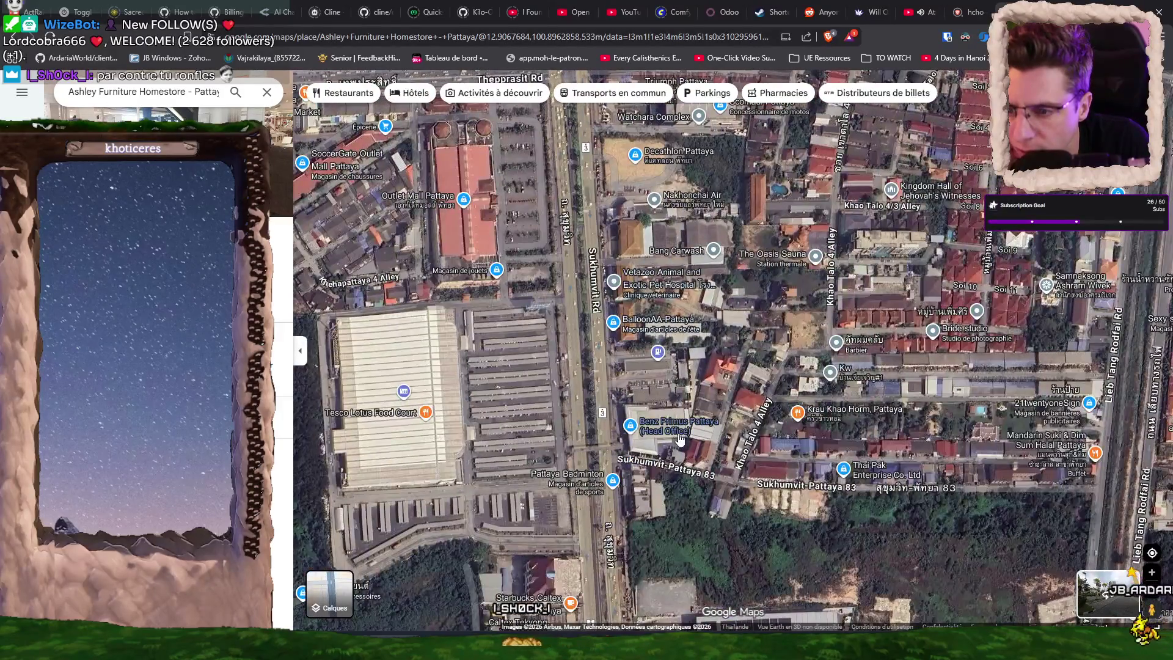
pyautogui.scroll(2, 655, 386)
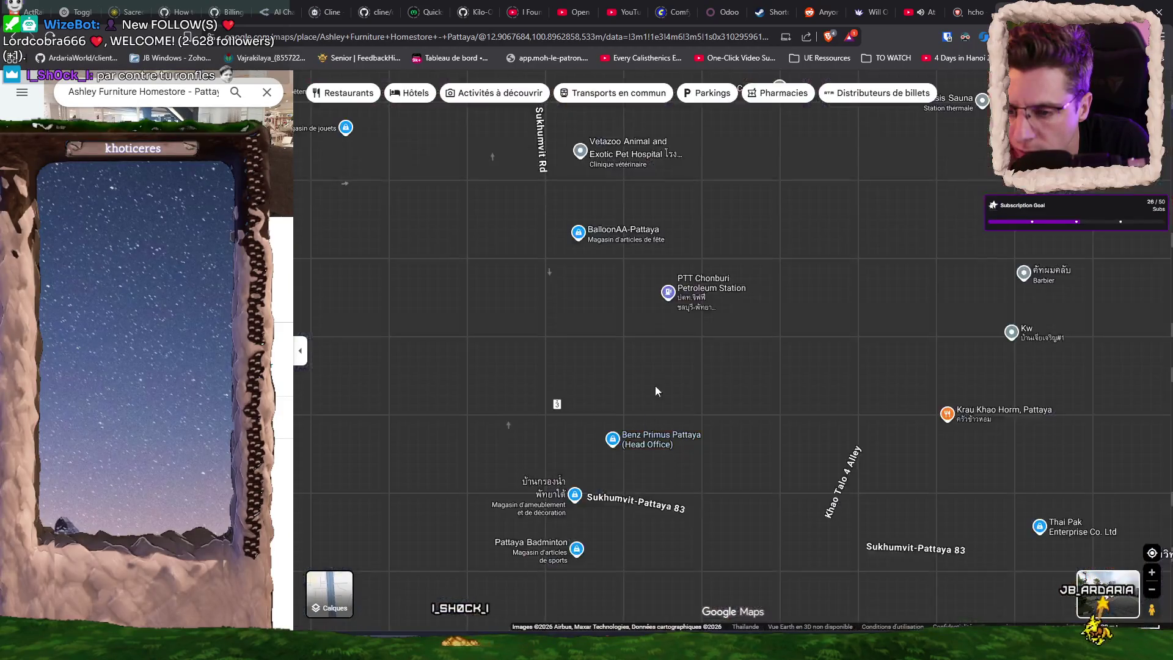
pyautogui.moveTo(687, 159); pyautogui.dragTo(727, 276)
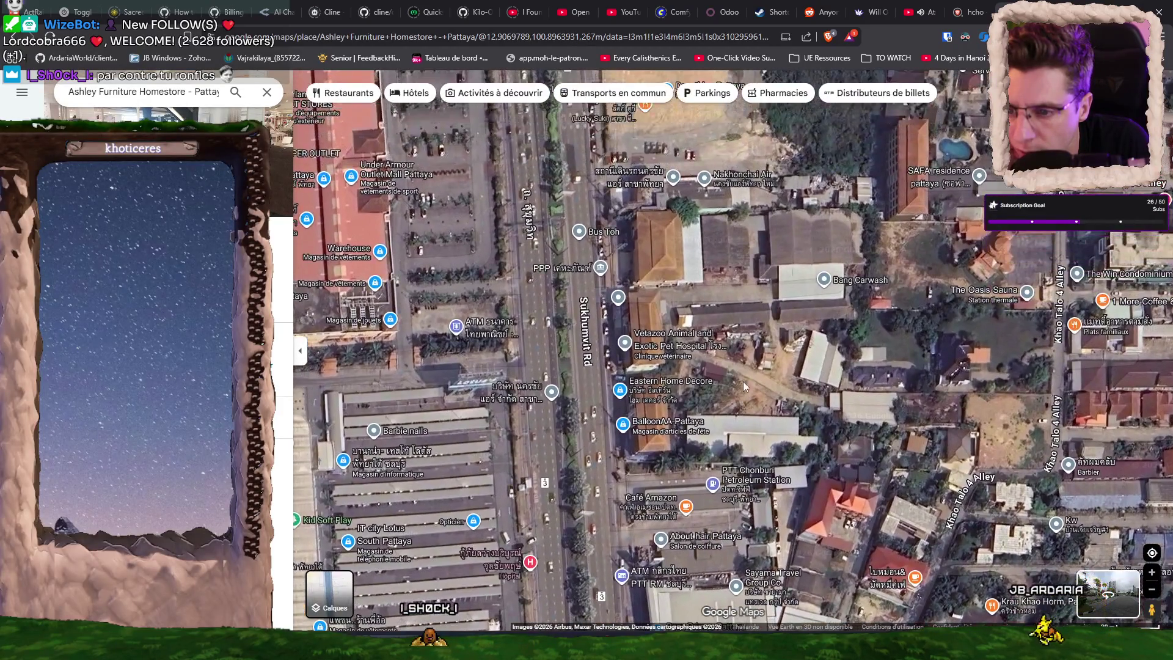
# From Eastern Home Decore, pan north along Sukhumvit Rd and select SCG Home.
pyautogui.click(643, 394)
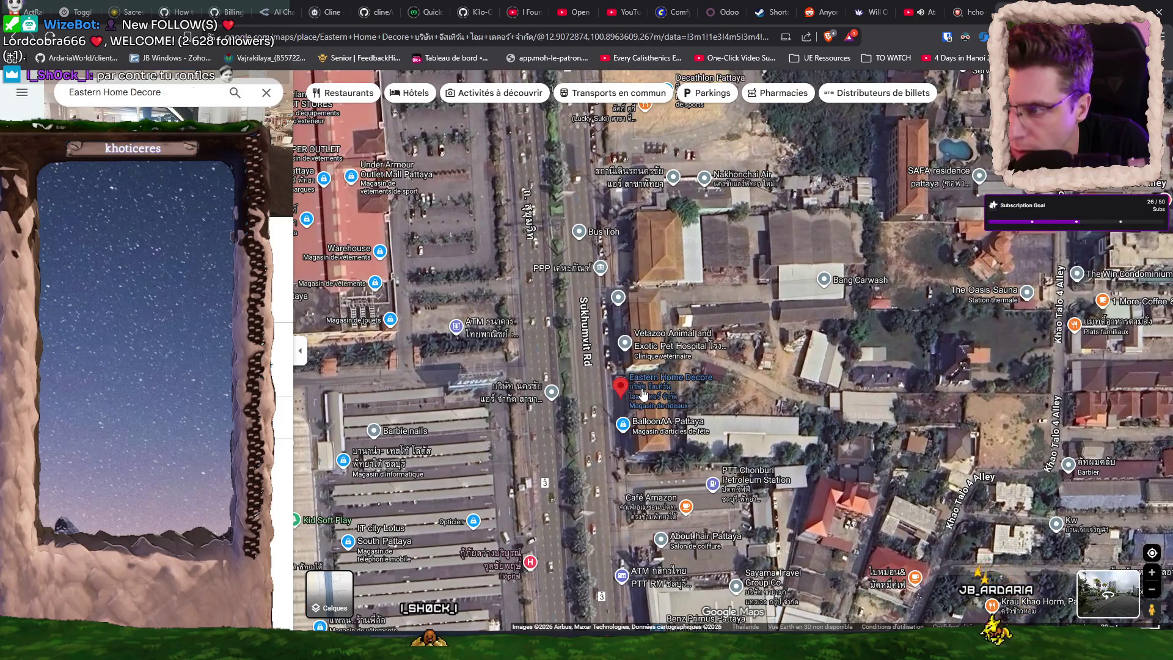
pyautogui.moveTo(765, 419); pyautogui.dragTo(783, 535)
pyautogui.moveTo(747, 392); pyautogui.dragTo(765, 491)
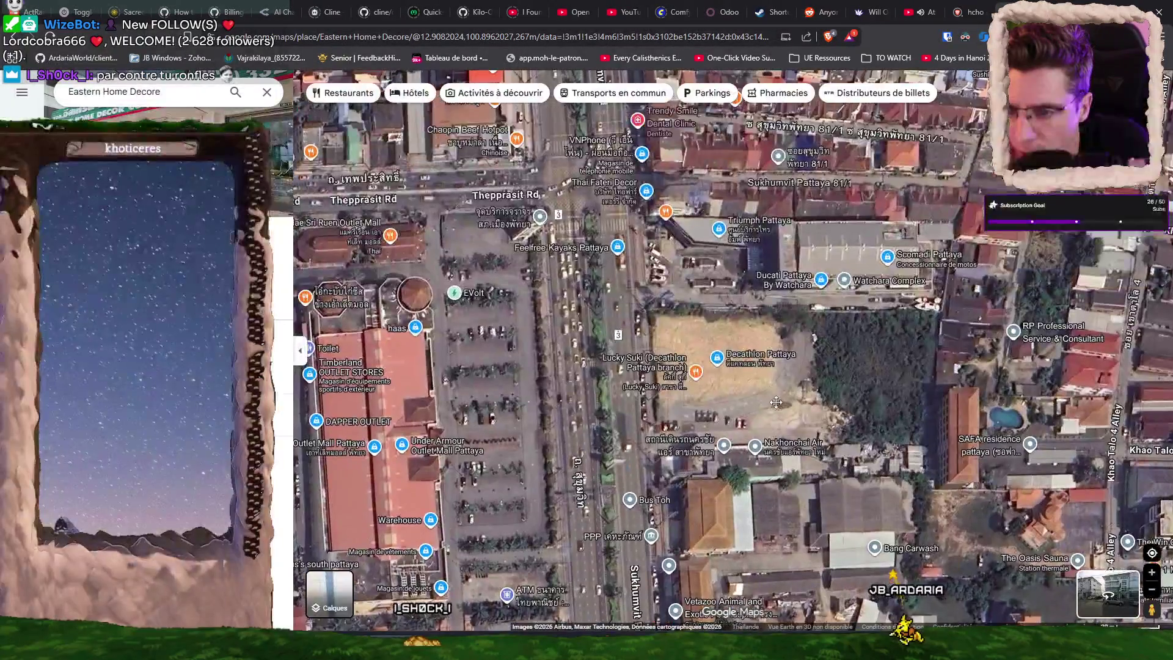
pyautogui.scroll(1, 756, 388)
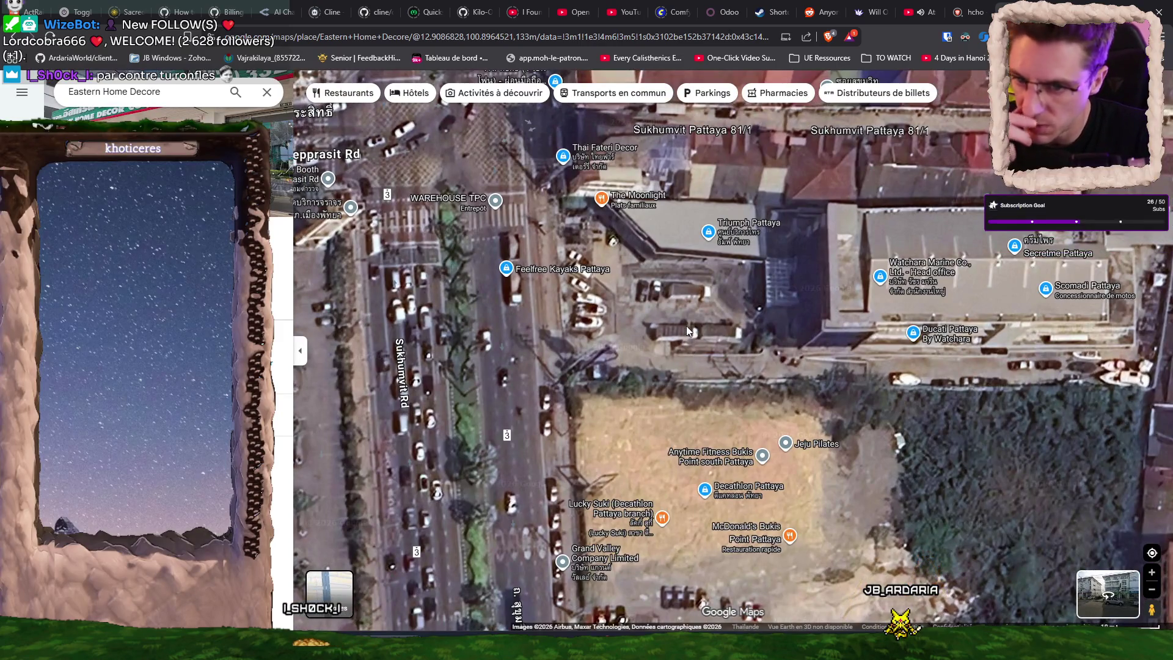
pyautogui.moveTo(680, 138); pyautogui.dragTo(702, 353)
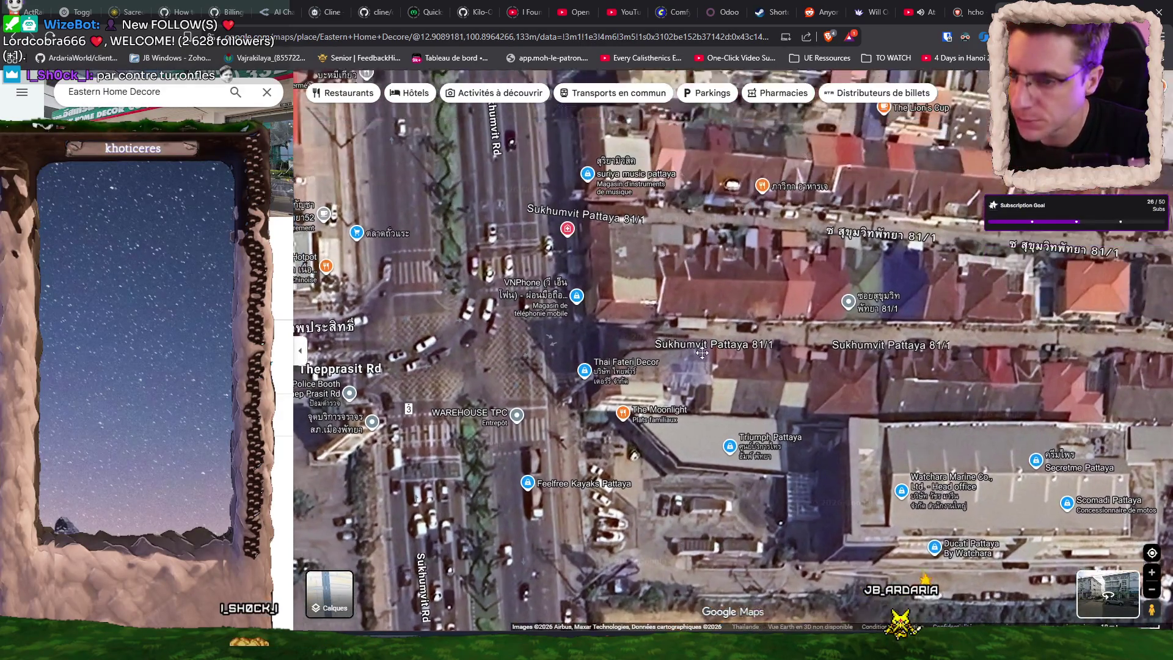
pyautogui.press('Up')
pyautogui.press('Up')
pyautogui.press('Up')
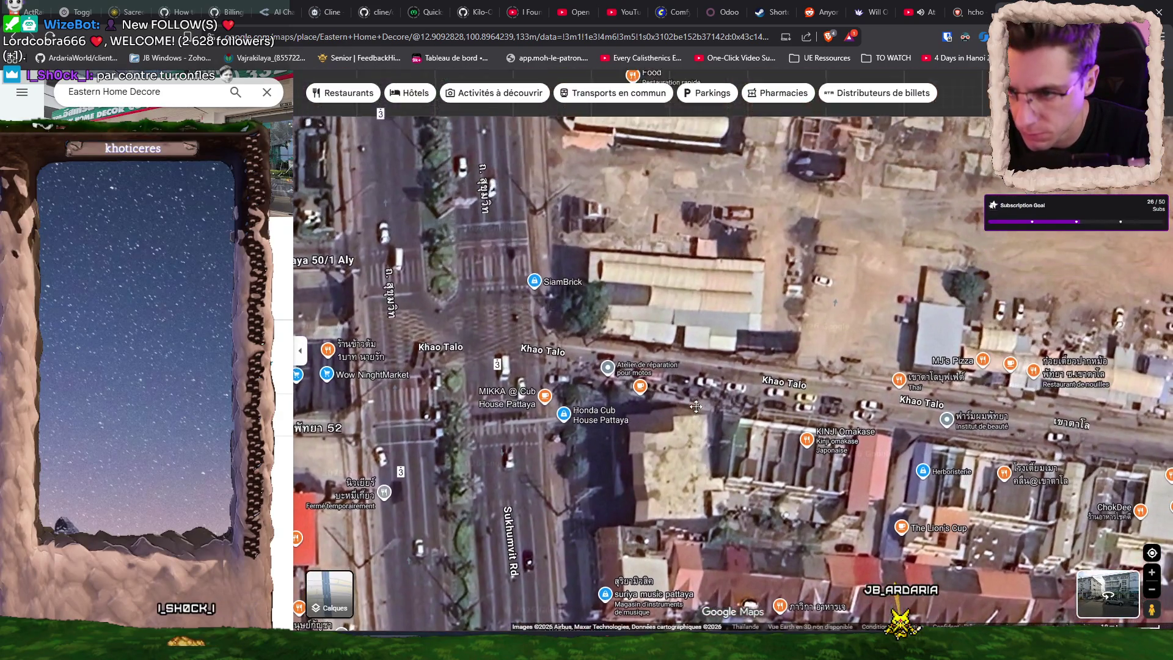
pyautogui.press('Up')
pyautogui.press('Up')
pyautogui.press('Up')
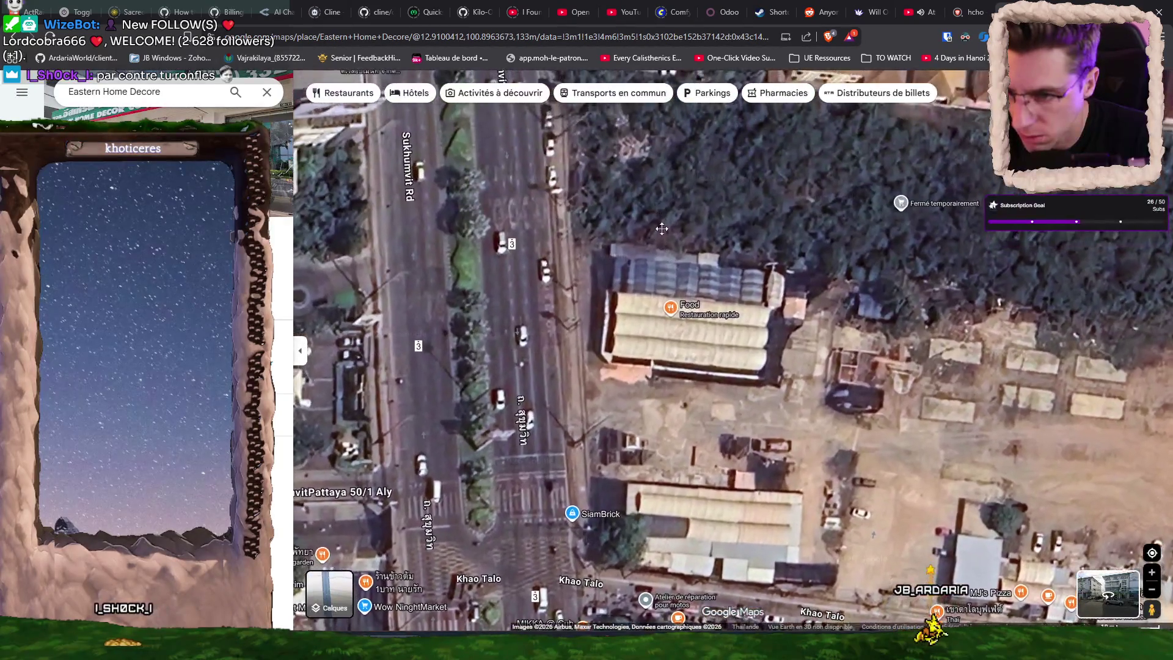
pyautogui.press('Up')
pyautogui.press('Up')
pyautogui.press('Up')
pyautogui.press('Up')
pyautogui.press('Up')
pyautogui.press('Up')
pyautogui.press('Up')
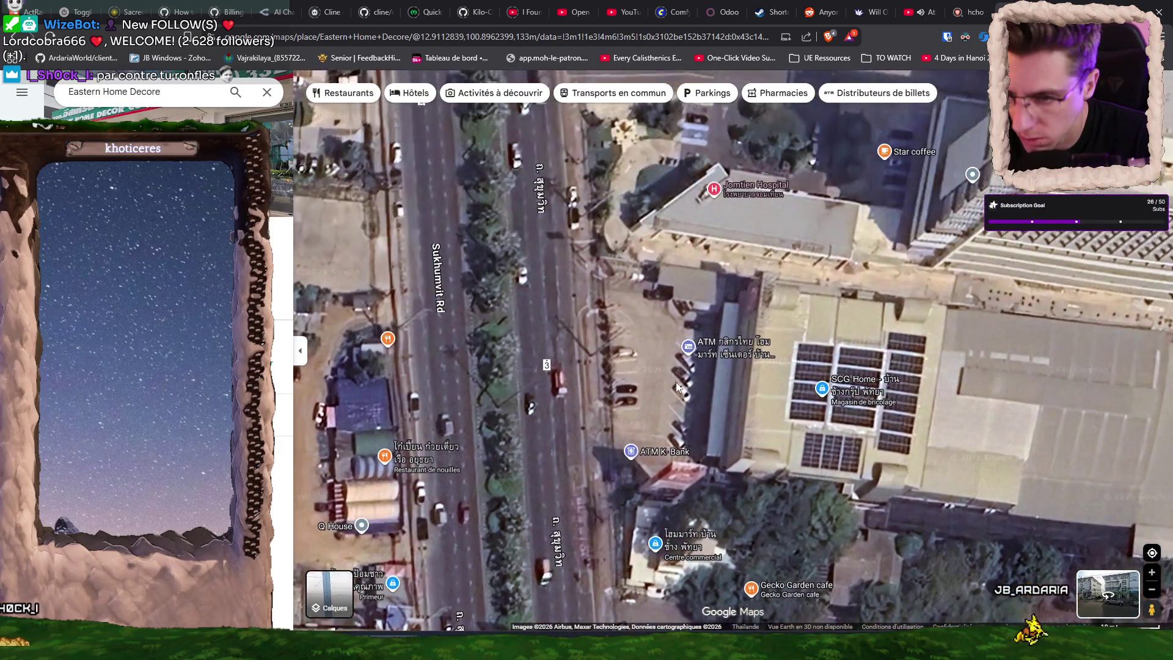
pyautogui.click(839, 408)
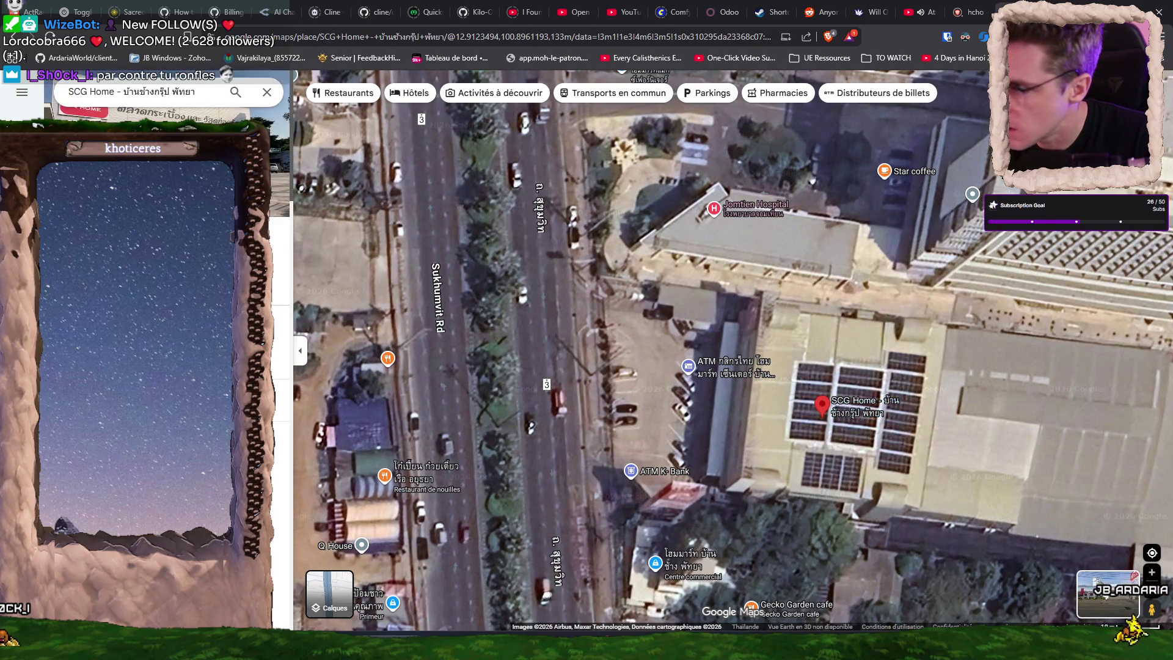
# Browse SCG Home's storefront and tile-showroom photos, then zoom out and pan north.
pyautogui.click(159, 159)
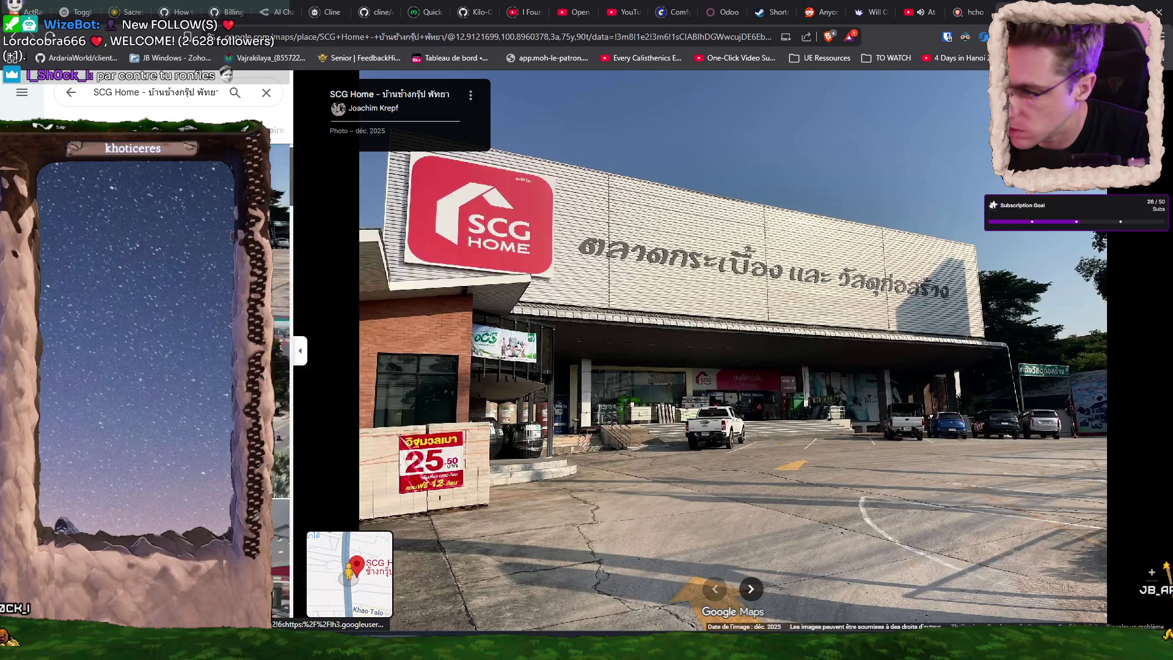
pyautogui.press('Right')
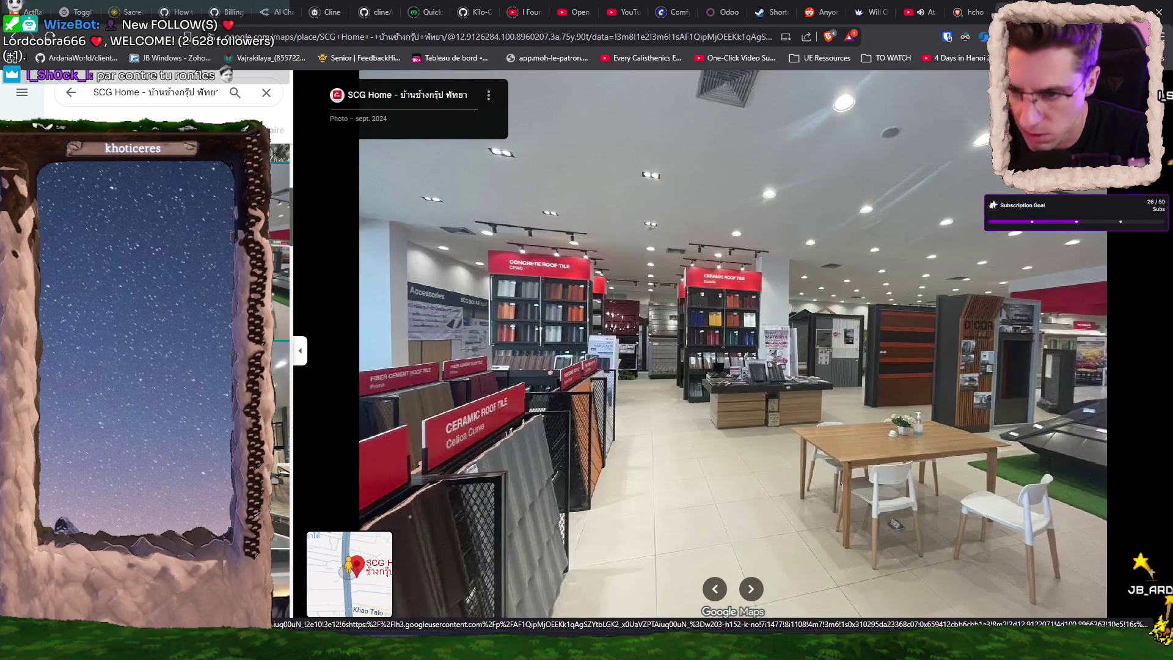
pyautogui.press('Right')
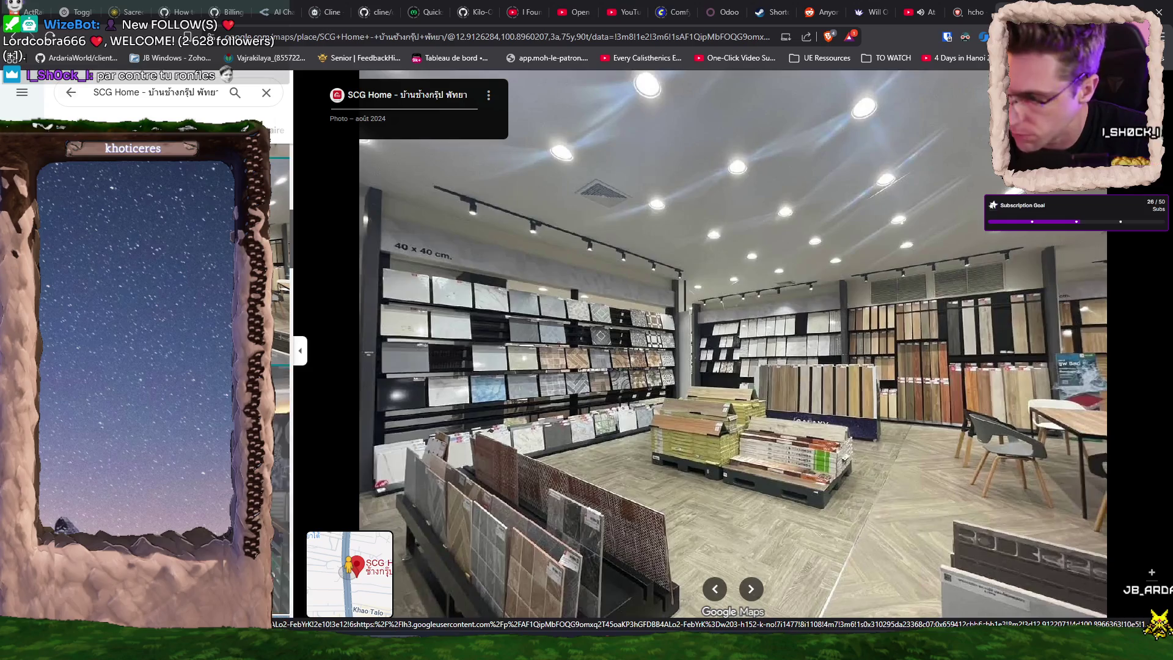
pyautogui.press('Right')
pyautogui.press('Escape')
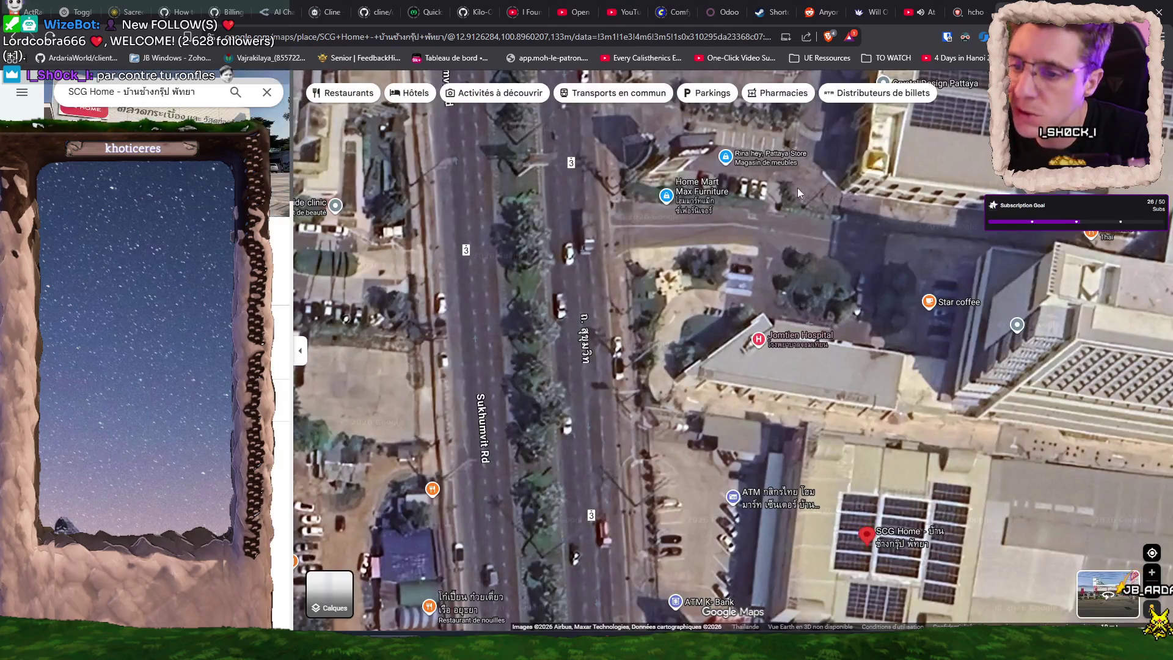
pyautogui.scroll(-1, 754, 294)
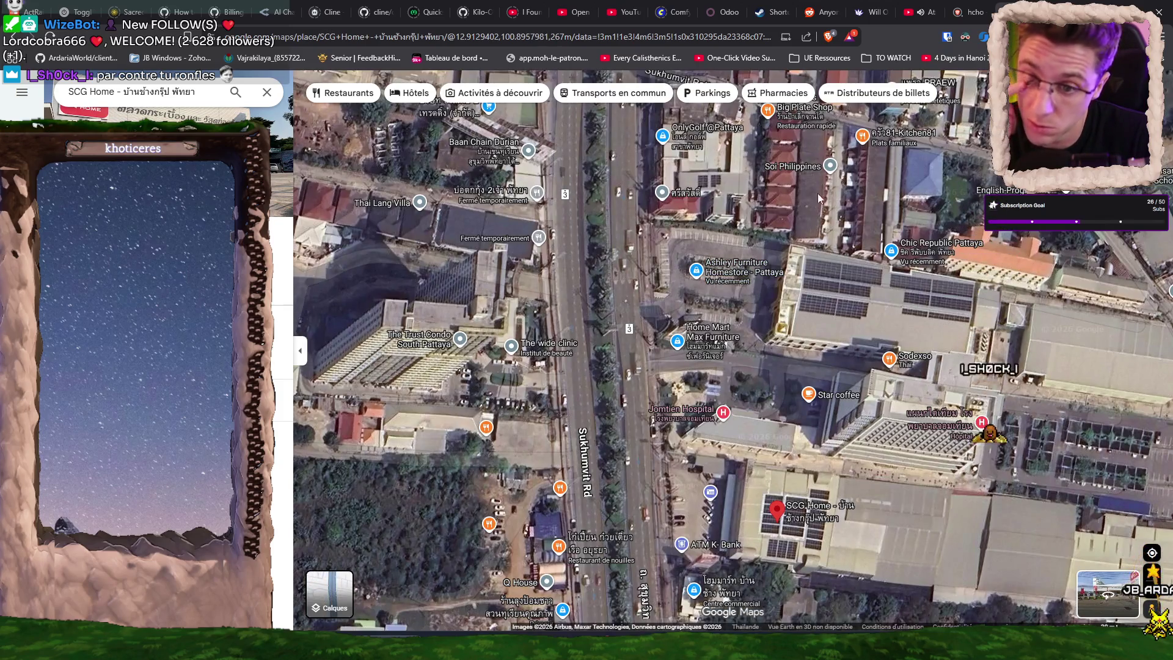
pyautogui.moveTo(819, 198); pyautogui.dragTo(799, 381)
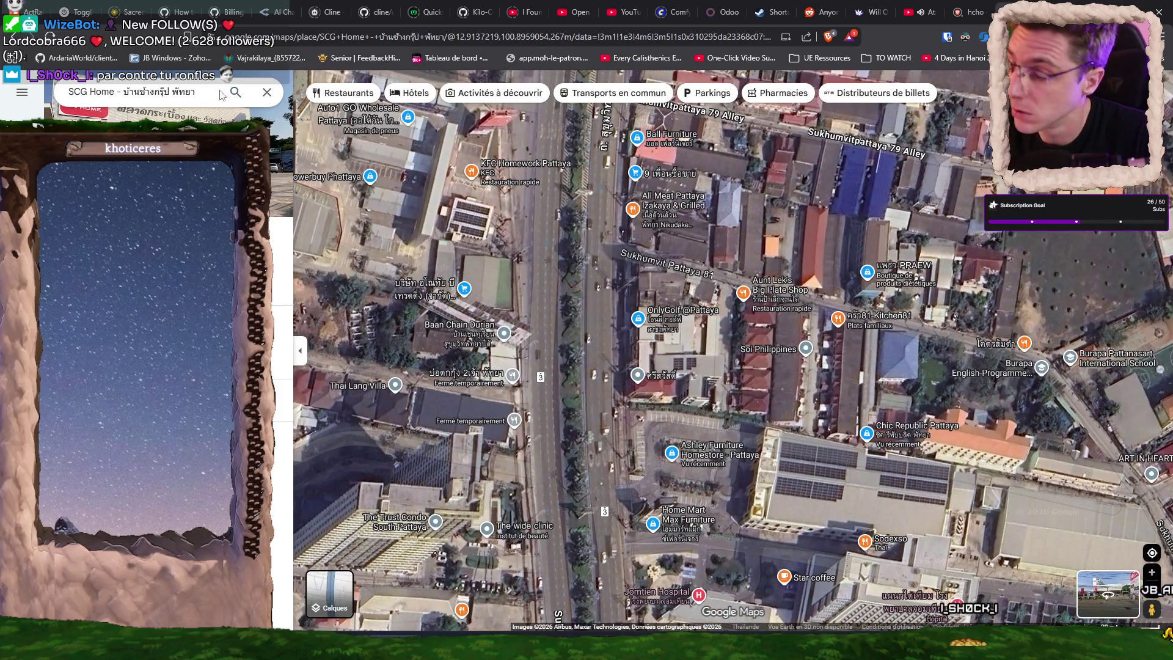
# Search Google Maps for 'home depot' and zoom the map in over central Pattaya.
pyautogui.click(67, 93)
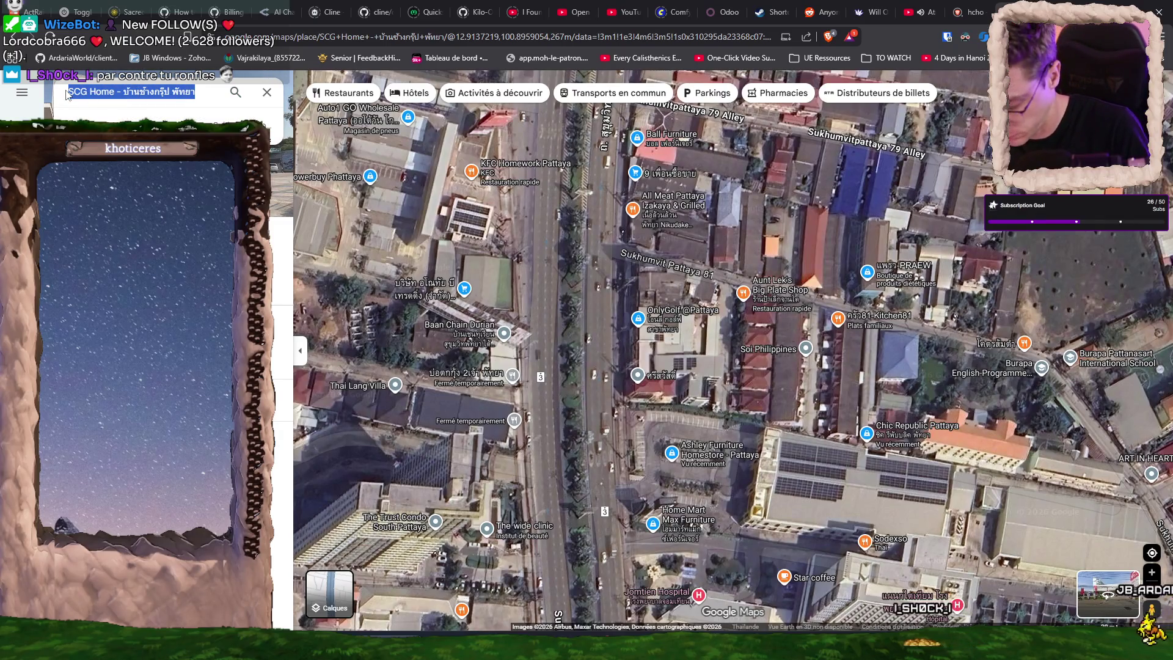
pyautogui.write('home depot')
pyautogui.press('Return')
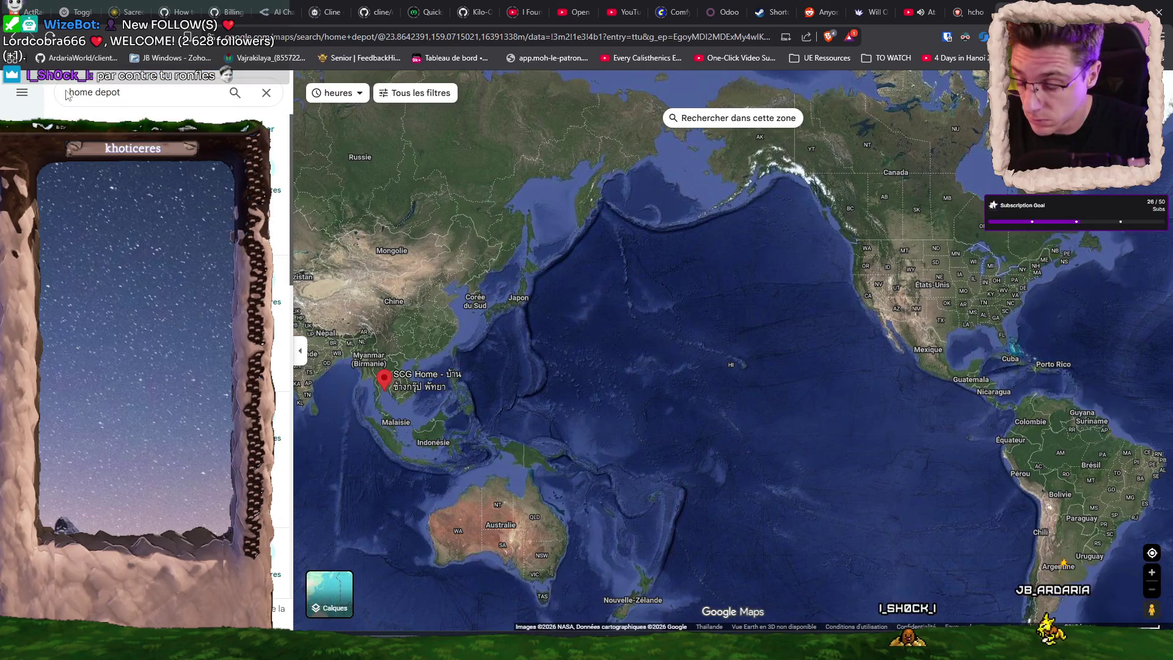
pyautogui.scroll(3, 394, 394)
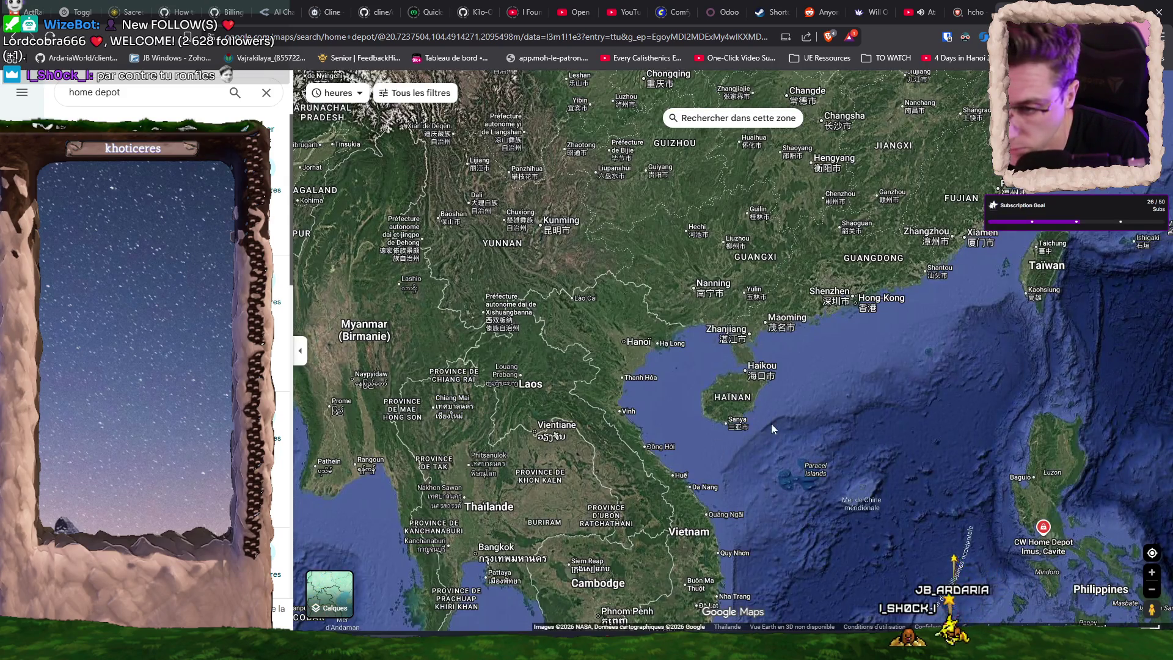
pyautogui.scroll(-2, 771, 423)
pyautogui.scroll(3, 596, 489)
pyautogui.scroll(2, 794, 486)
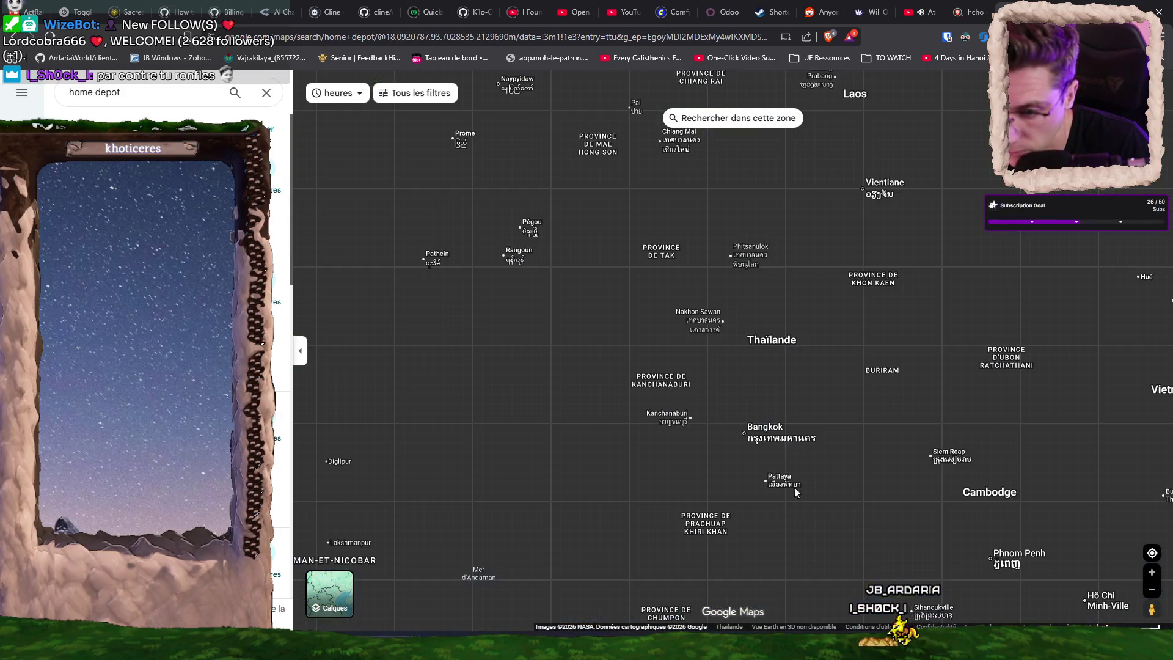
pyautogui.scroll(2, 793, 486)
pyautogui.scroll(1, 797, 536)
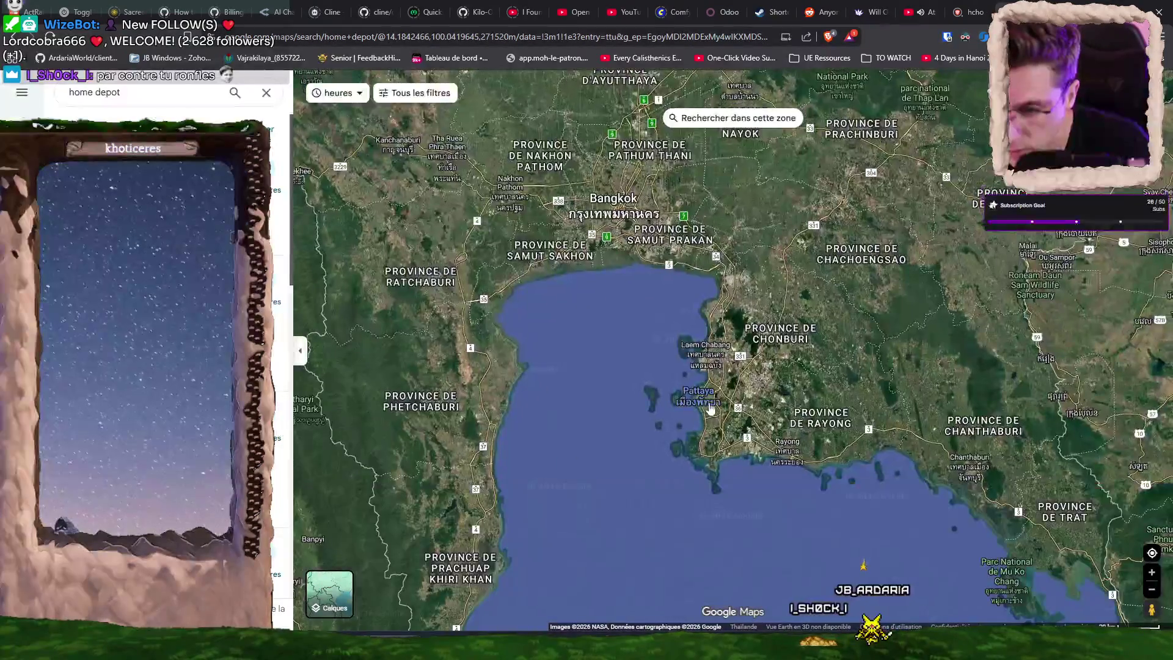
pyautogui.scroll(2, 710, 409)
pyautogui.scroll(2, 704, 424)
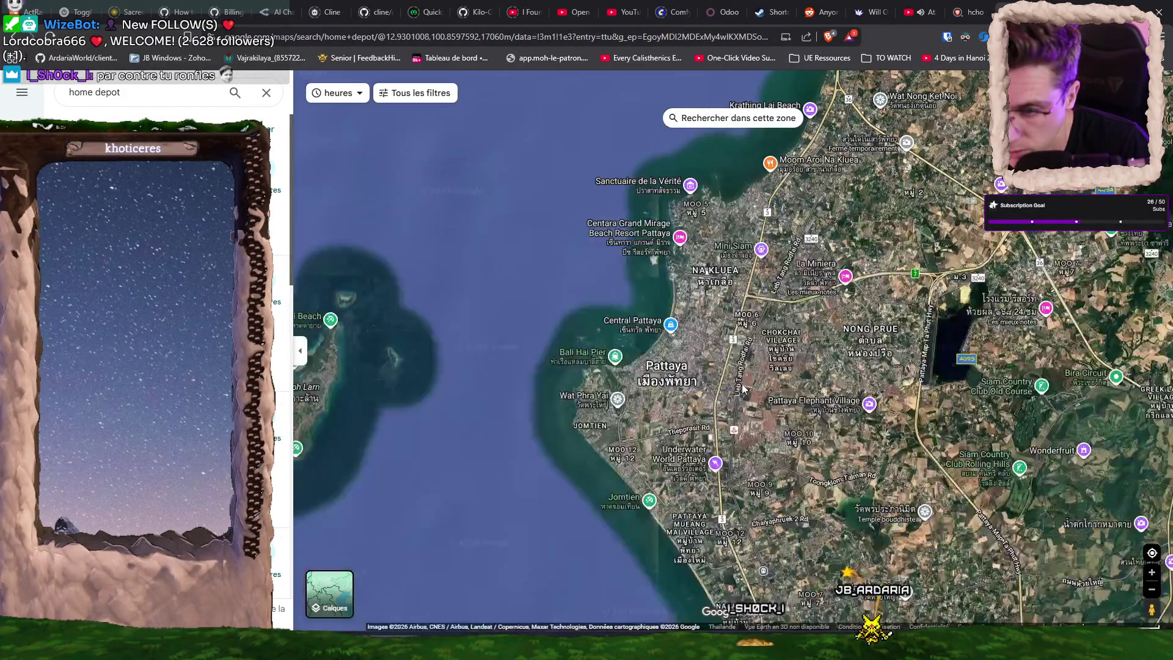
pyautogui.scroll(2, 775, 292)
pyautogui.moveTo(603, 585)
pyautogui.mouseDown()
pyautogui.moveTo(635, 482)
pyautogui.moveTo(750, 385)
pyautogui.moveTo(746, 145)
pyautogui.mouseUp()
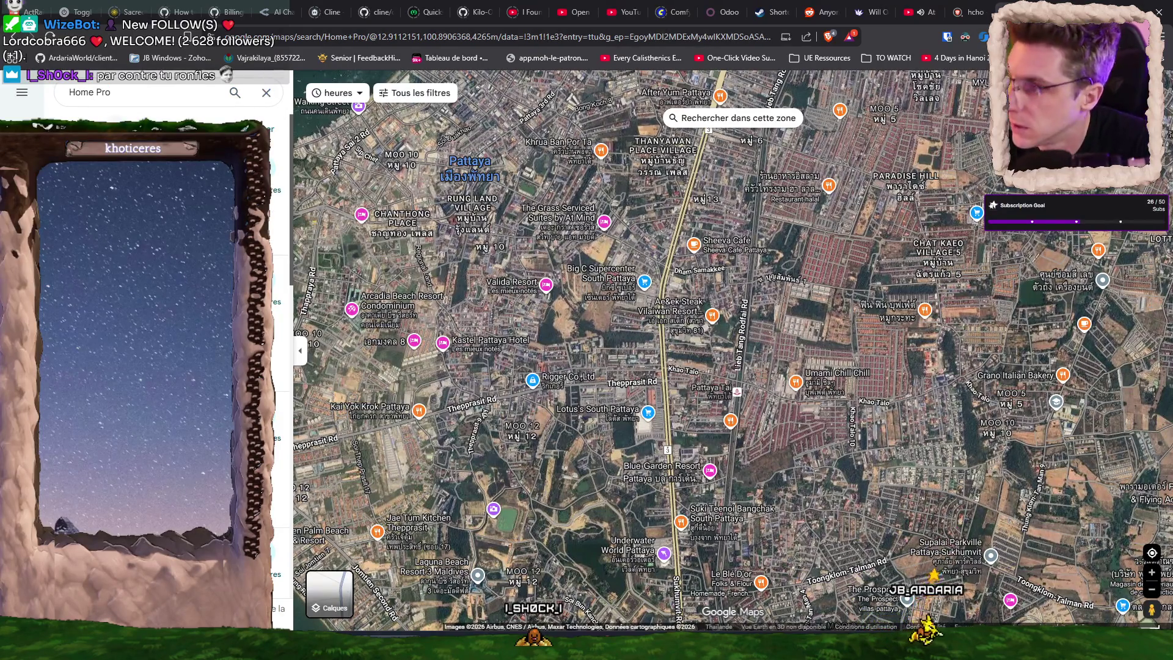
# Open MegaHome Pattaya, the 4.4-star DIY store, and view its photo full screen.
pyautogui.scroll(-5, 721, 367)
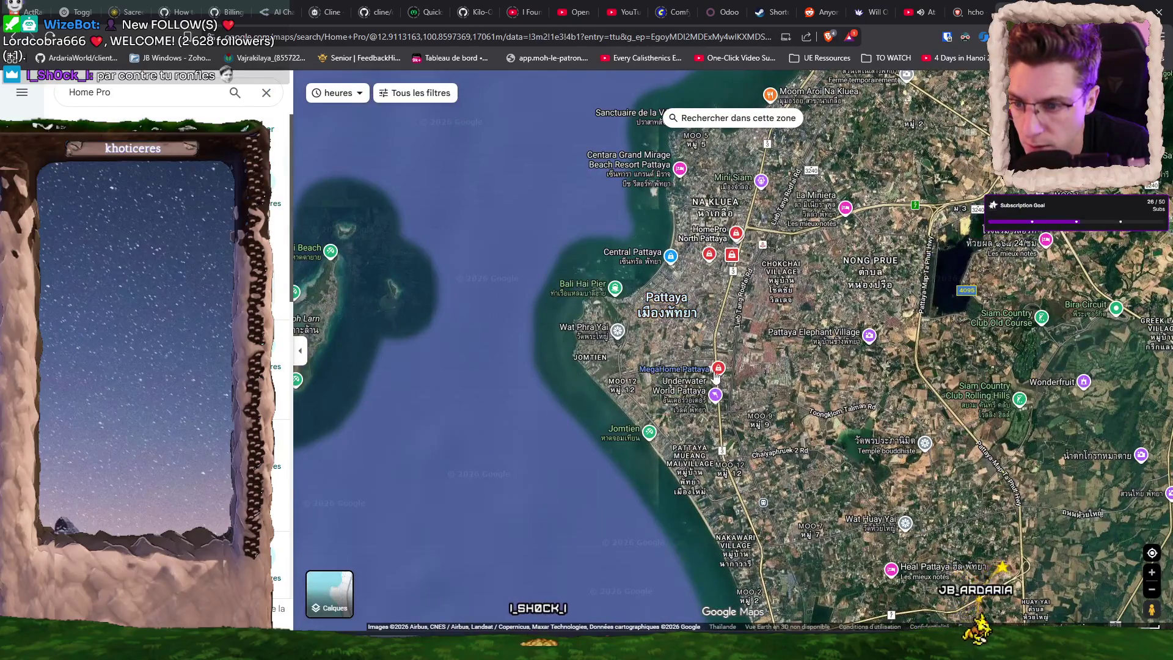
pyautogui.click(717, 370)
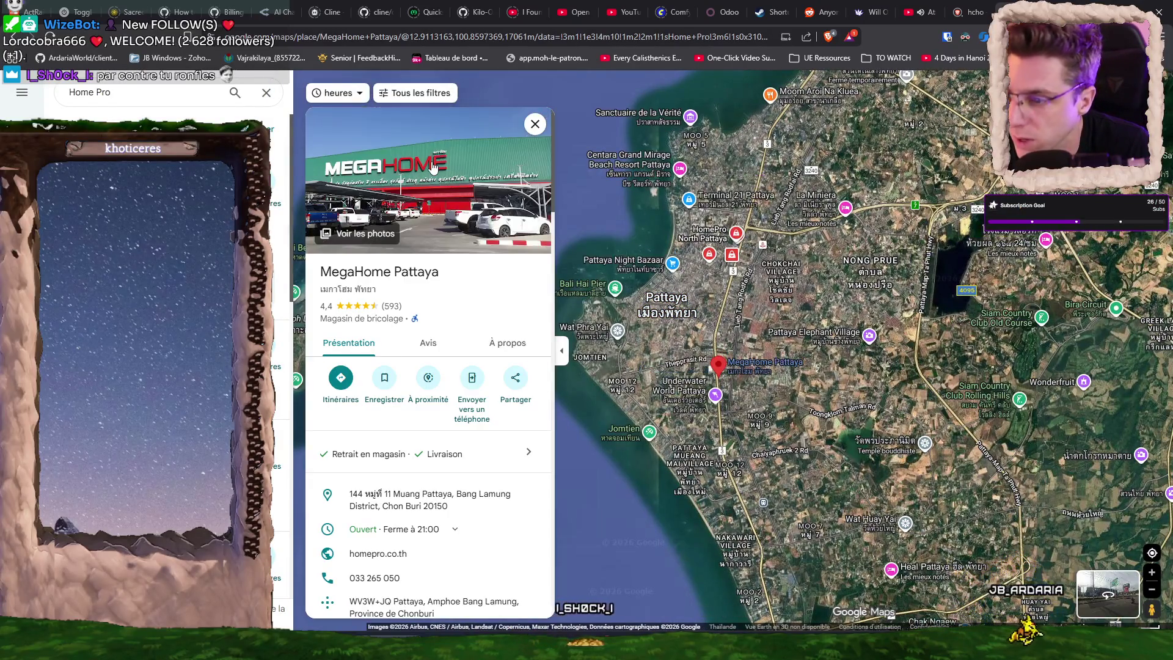
pyautogui.click(470, 231)
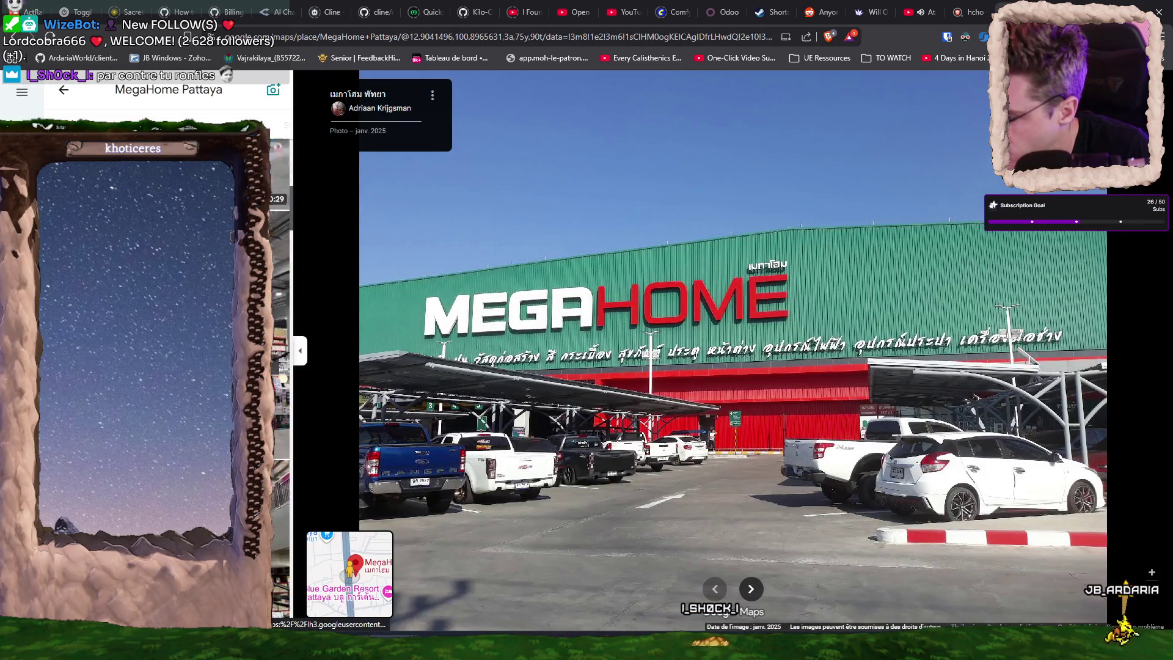
# Browse MegaHome Pattaya's store photos and videos, from the sign to the warehouse aisle.
pyautogui.press('Right')
pyautogui.press('Right')
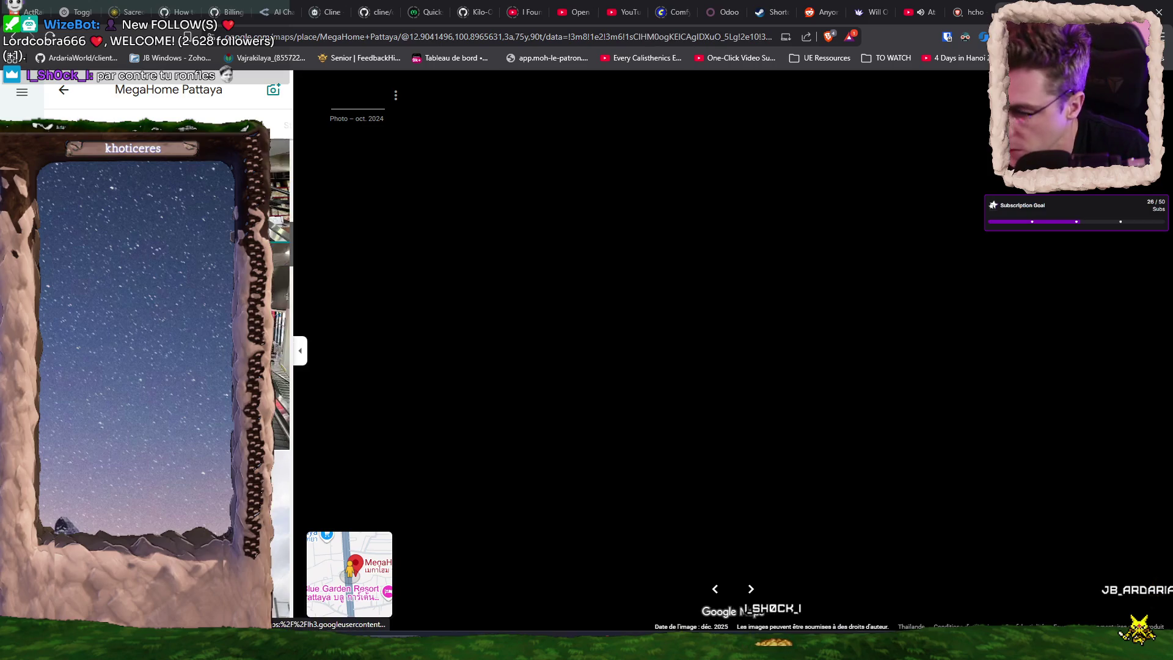
pyautogui.press('Left')
pyautogui.press('Left')
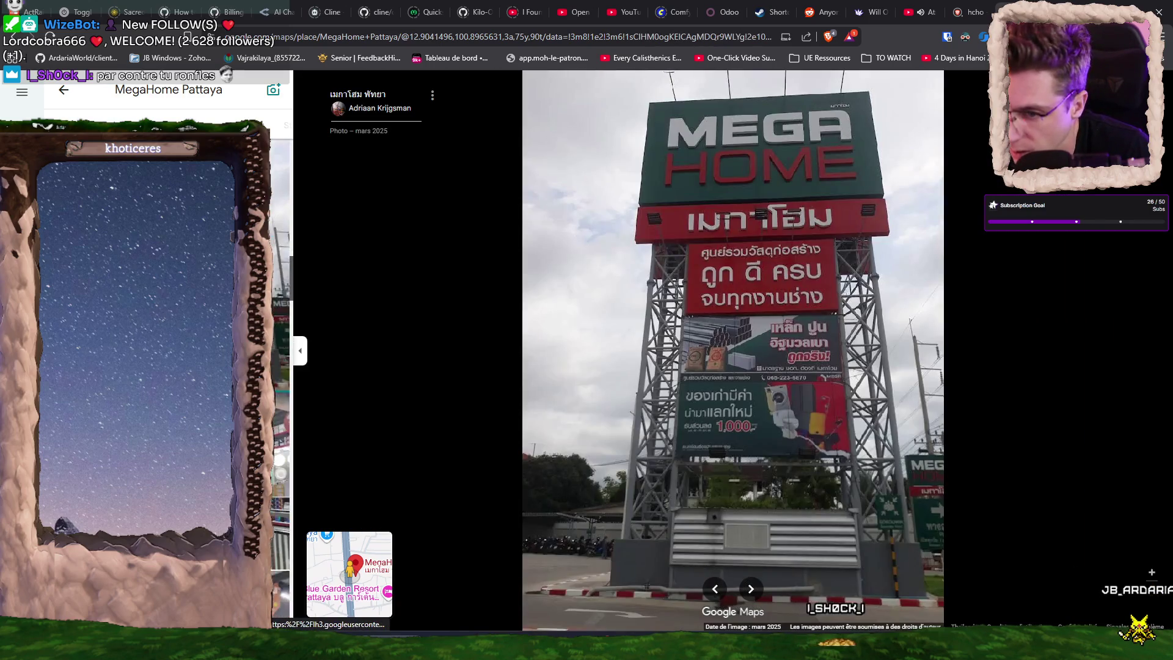
pyautogui.press('Right')
pyautogui.press('Right')
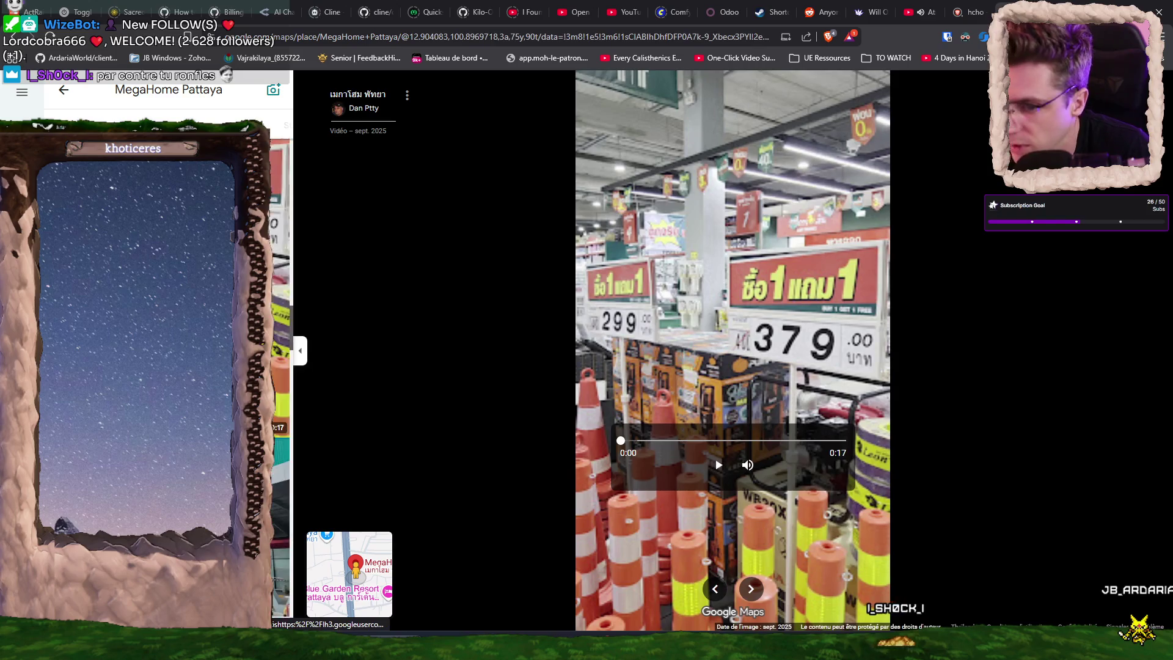
pyautogui.press('Right')
pyautogui.press('Right')
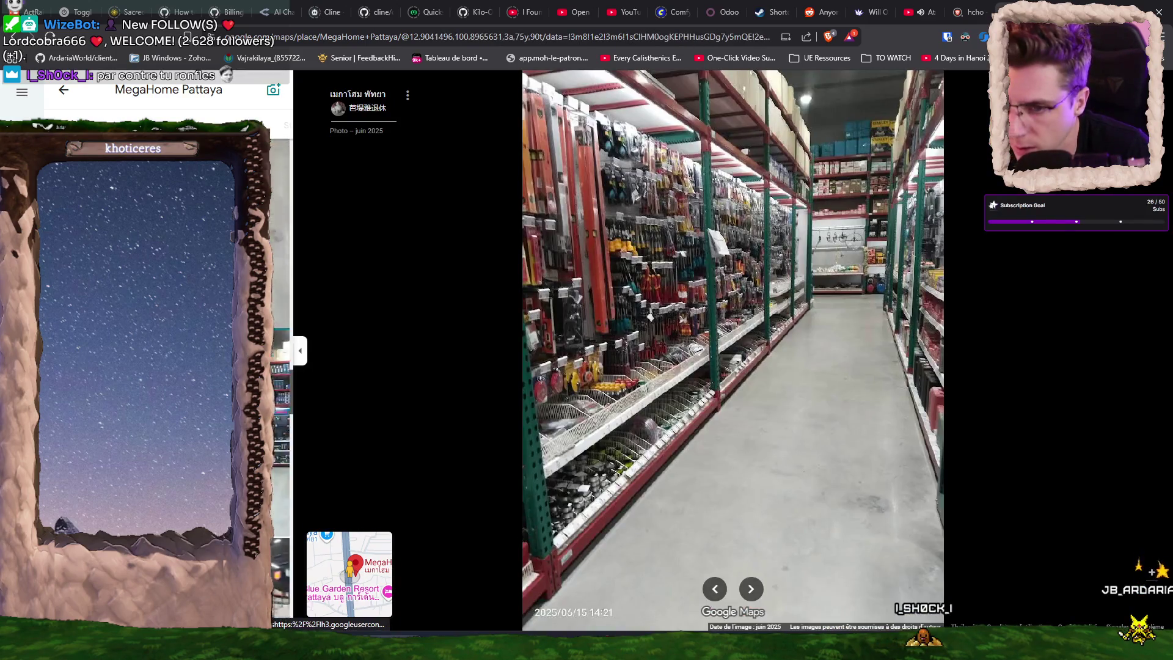
pyautogui.press('Right')
pyautogui.press('Right')
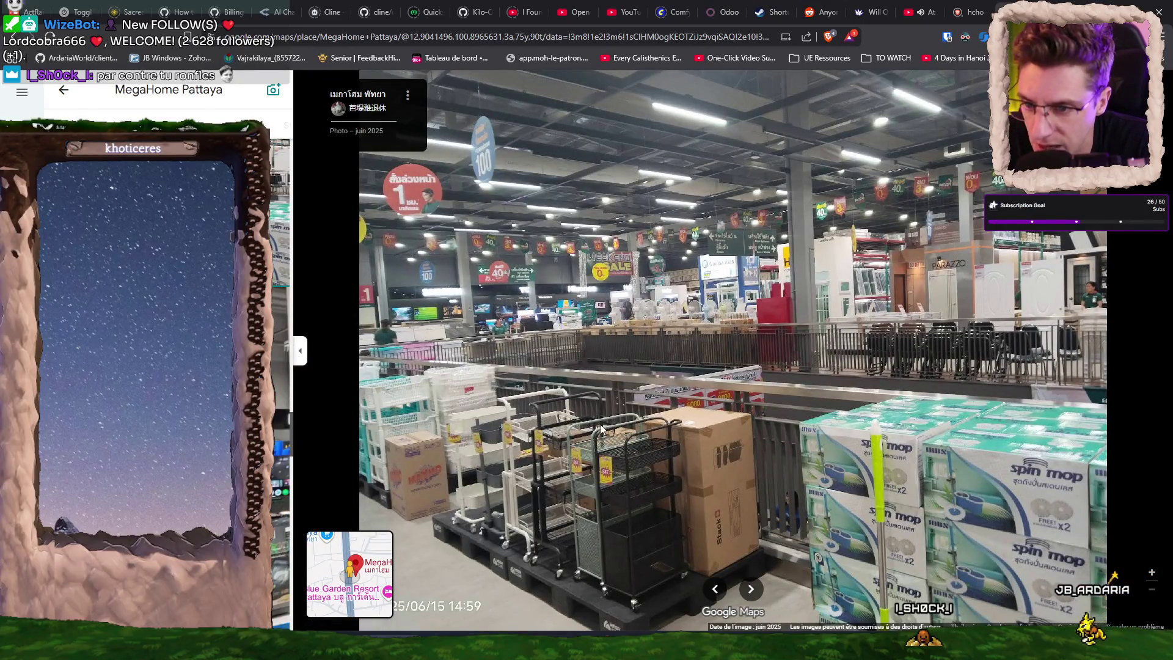
pyautogui.scroll(-3, 153, 366)
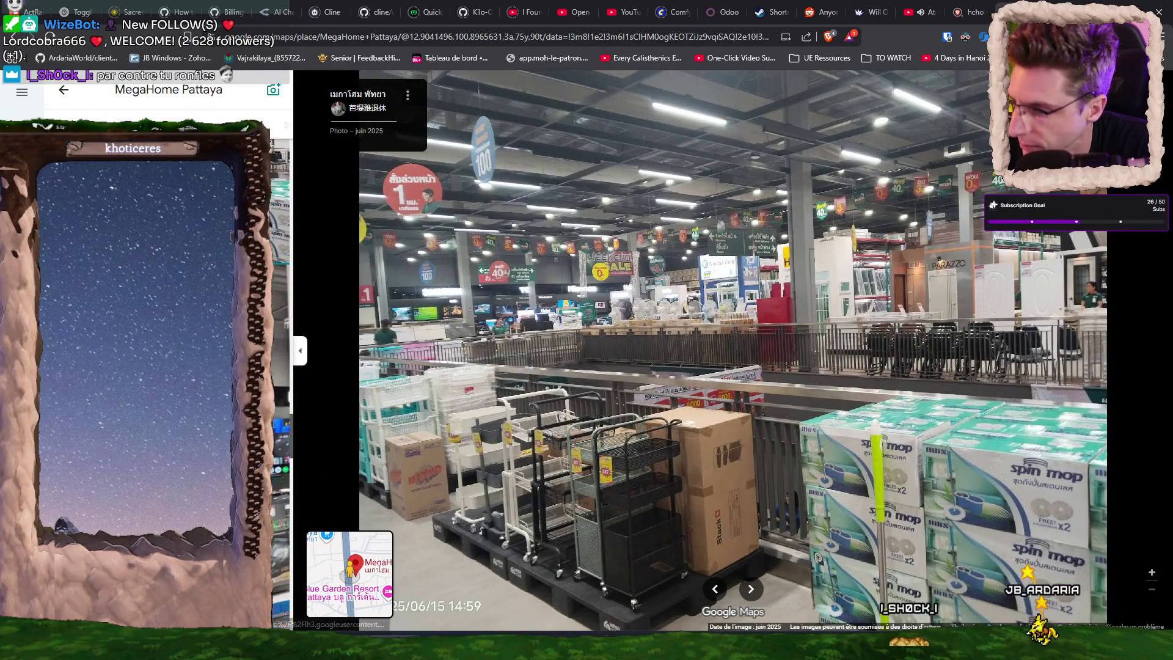
pyautogui.press('Right')
pyautogui.press('Right')
pyautogui.press('Right')
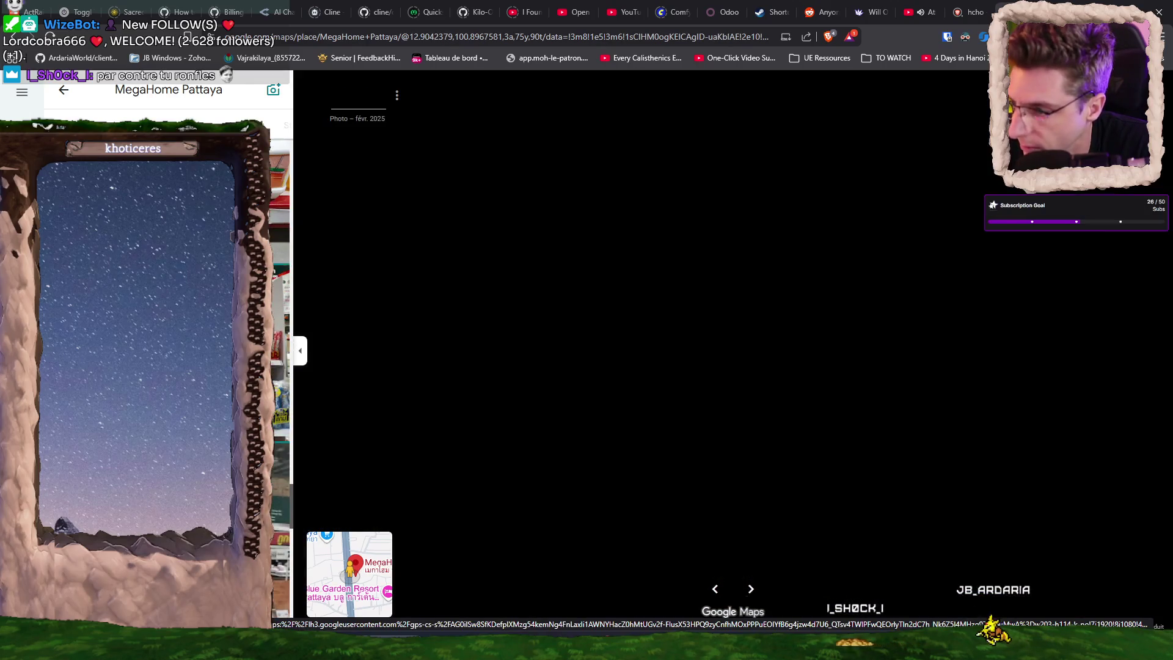
pyautogui.press('Right')
pyautogui.press('Right')
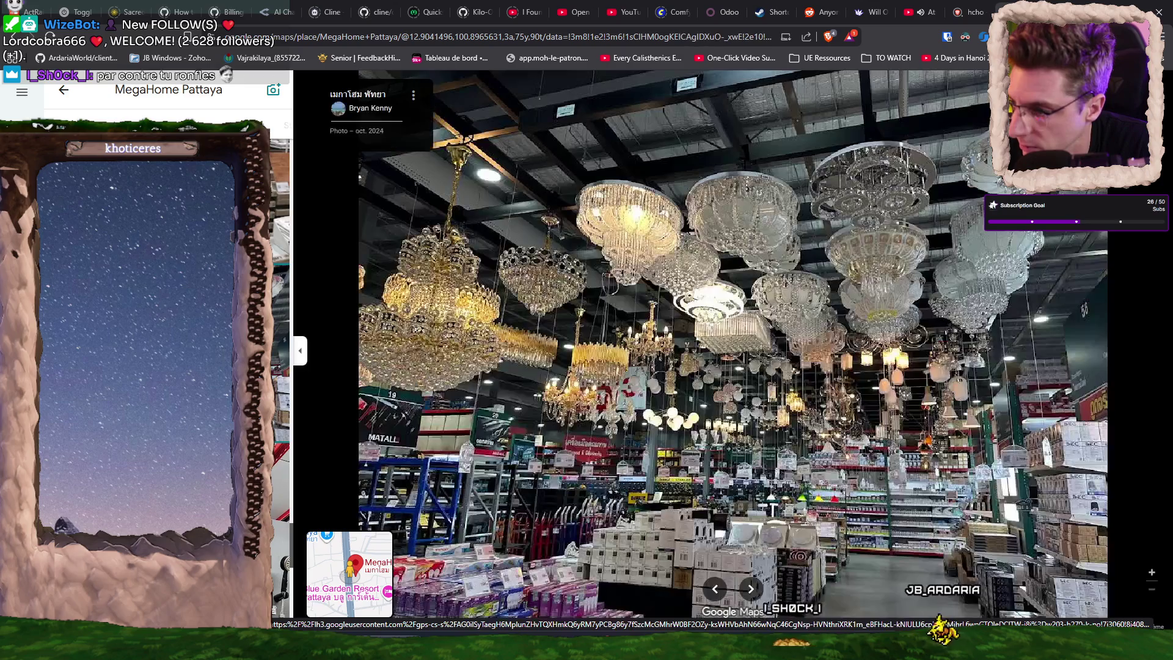
pyautogui.press('Right')
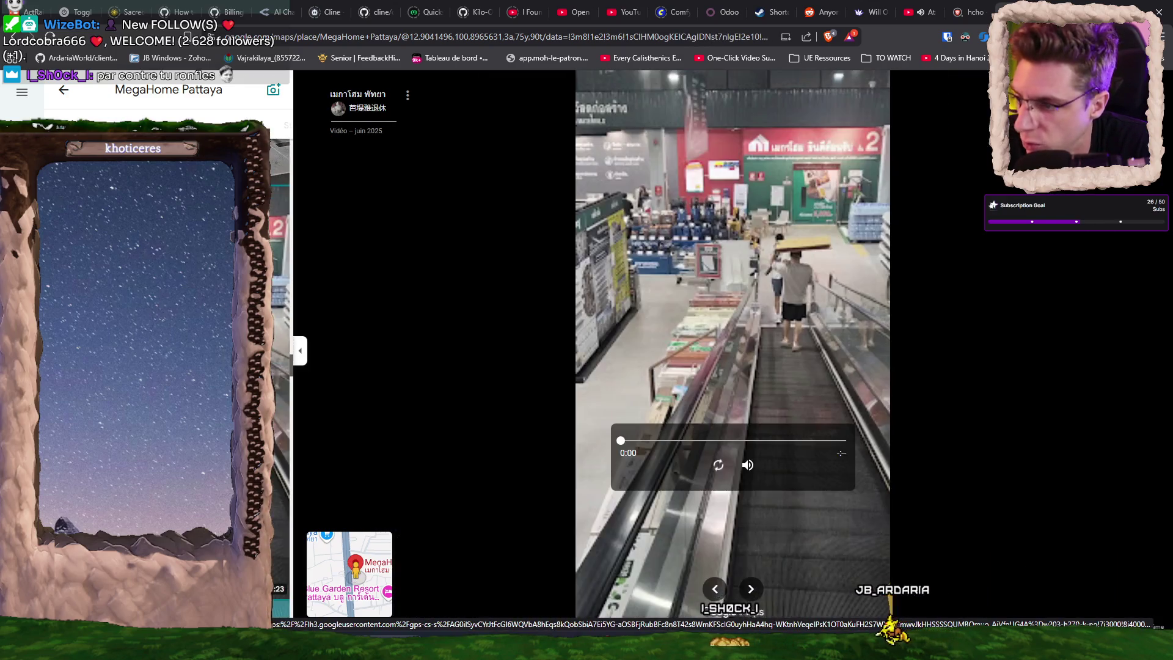
pyautogui.press('Right')
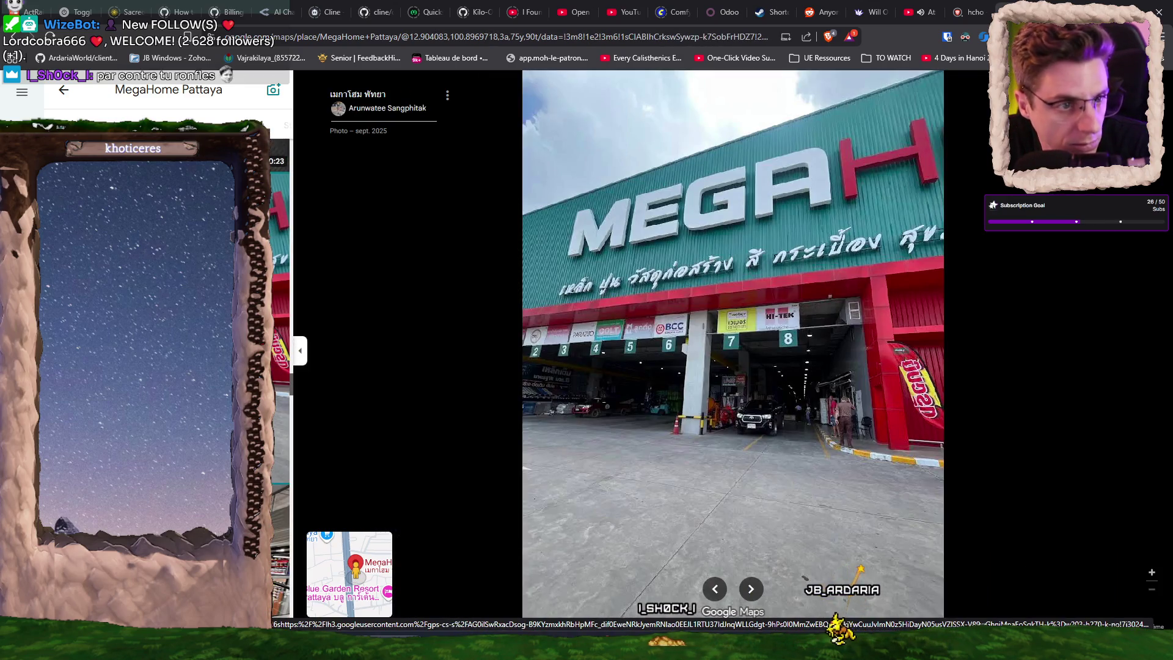
pyautogui.press('Right')
pyautogui.press('Right')
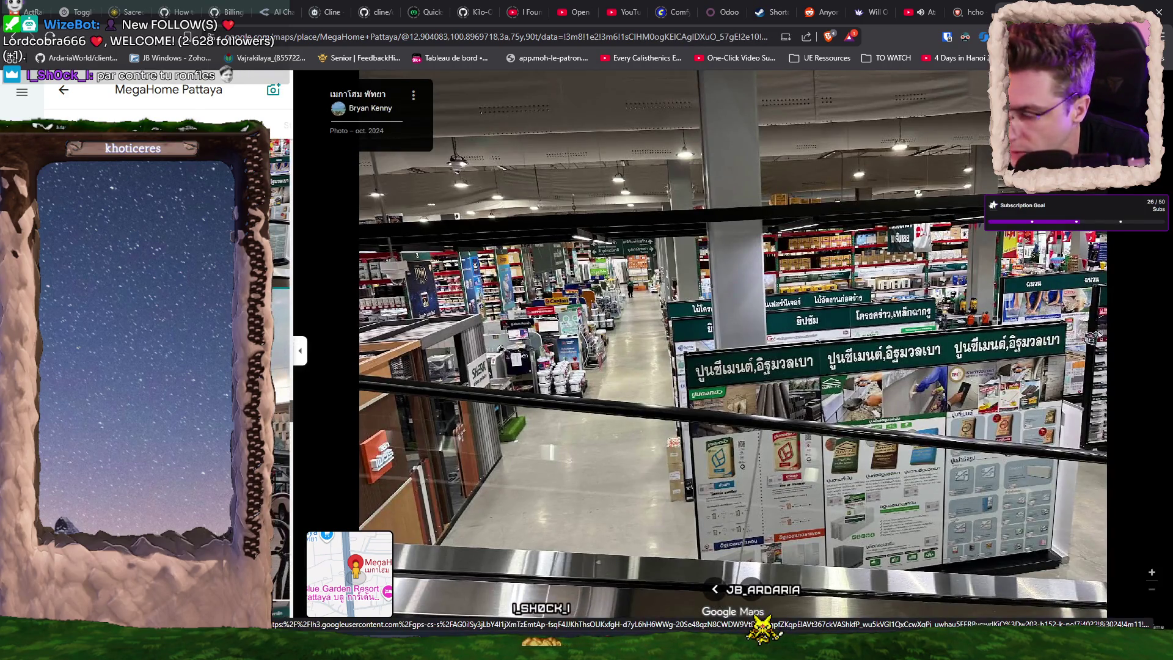
pyautogui.press('Right')
pyautogui.press('Right')
pyautogui.press('Right')
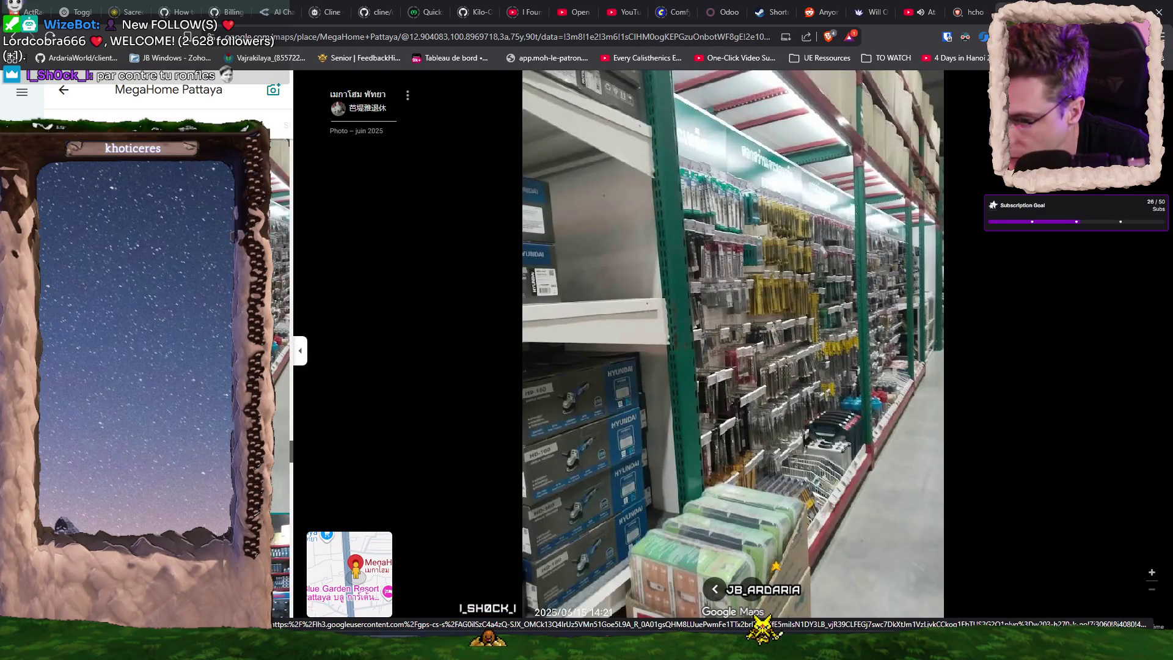
pyautogui.press('Right')
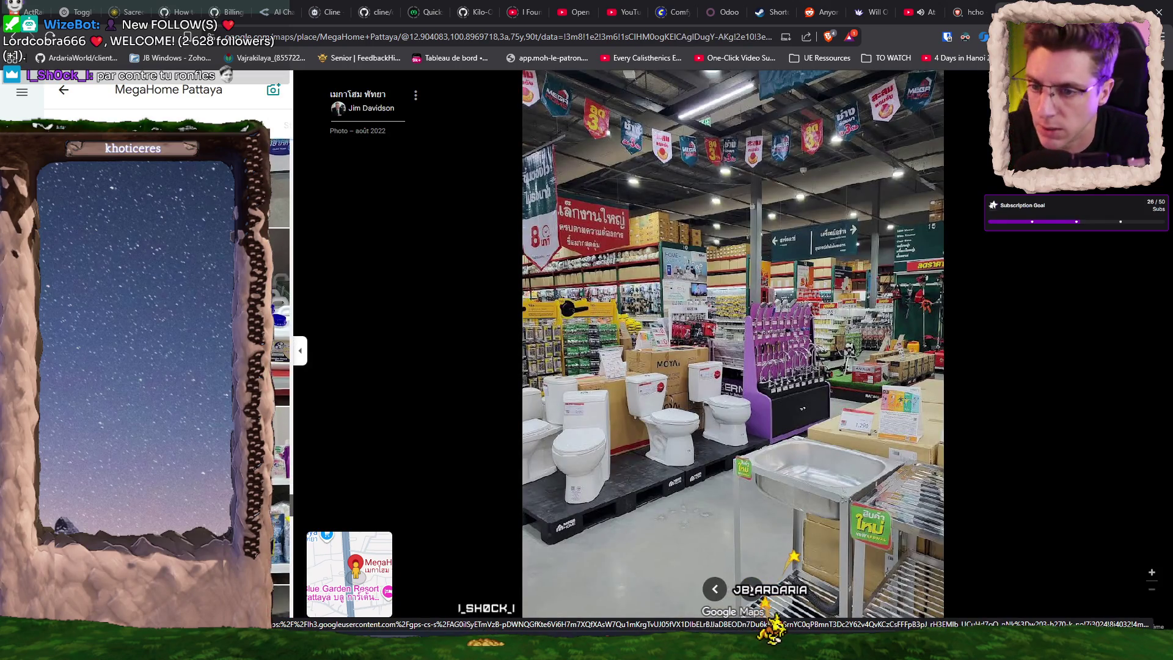
pyautogui.press('Right')
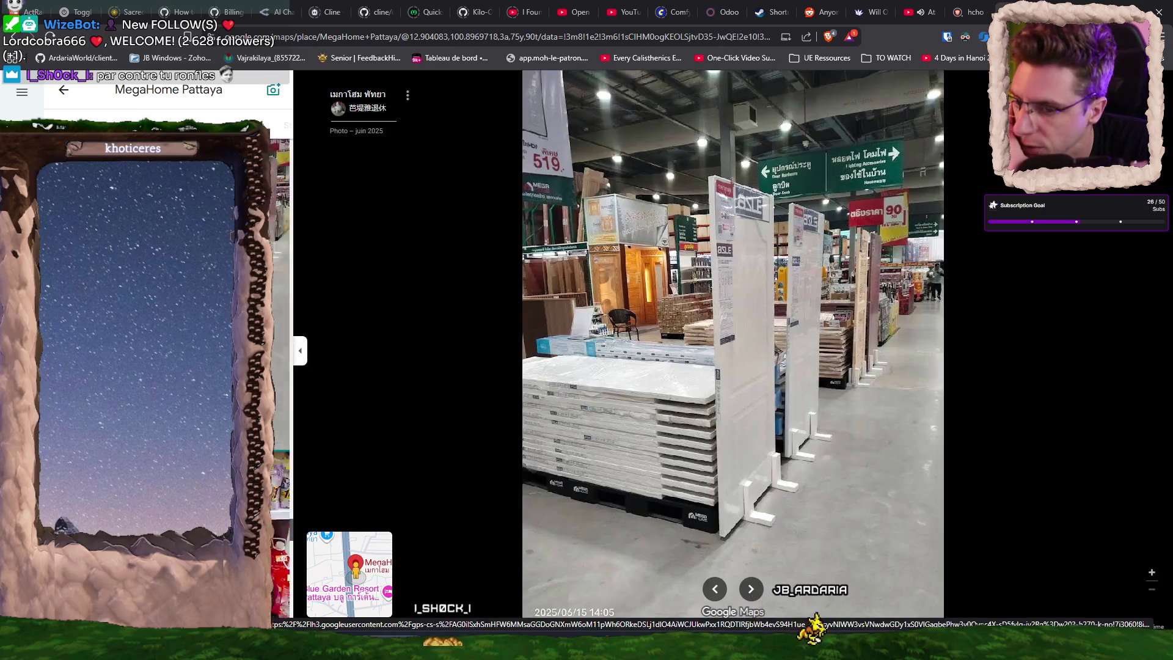
pyautogui.press('Right')
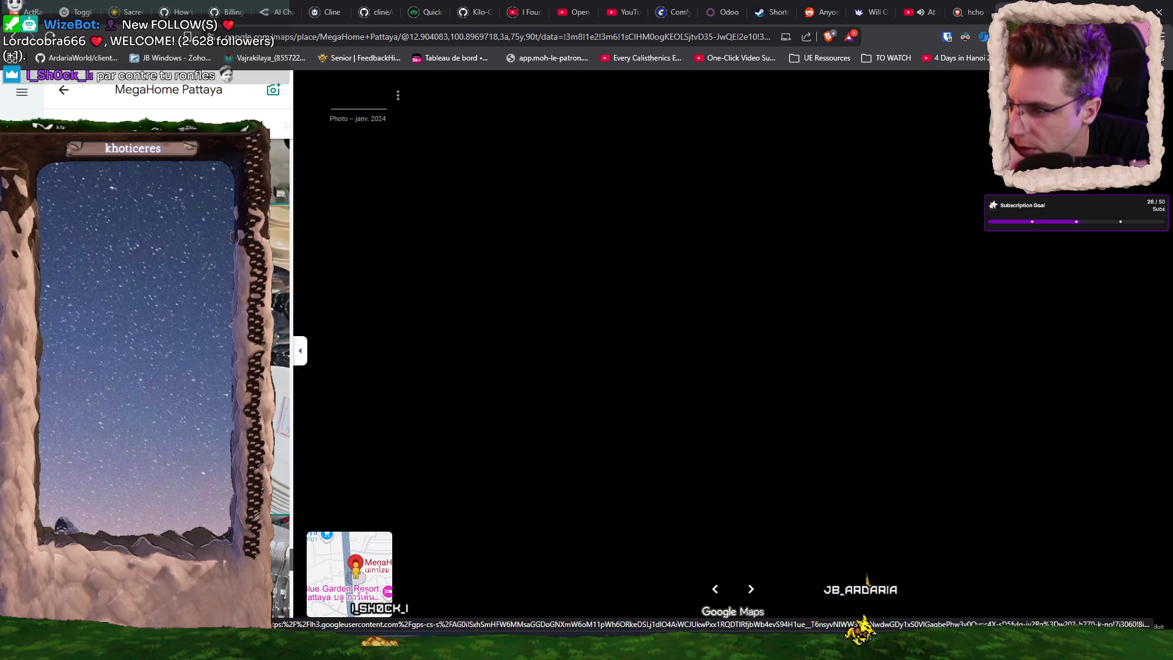
pyautogui.press('Right')
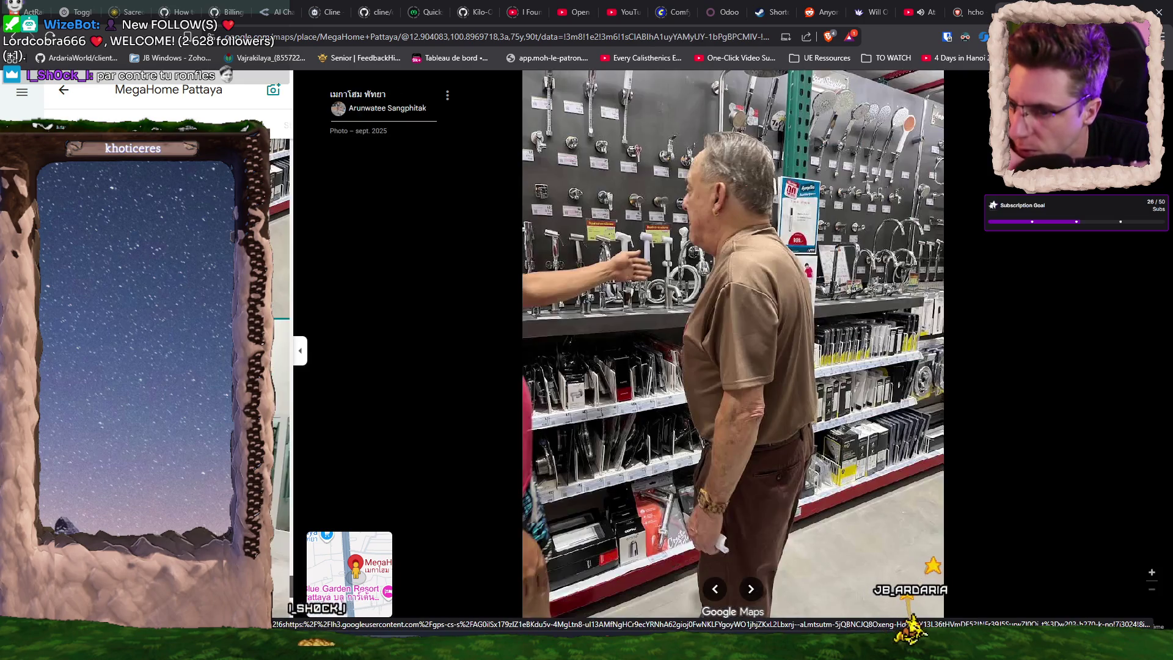
pyautogui.press('Right')
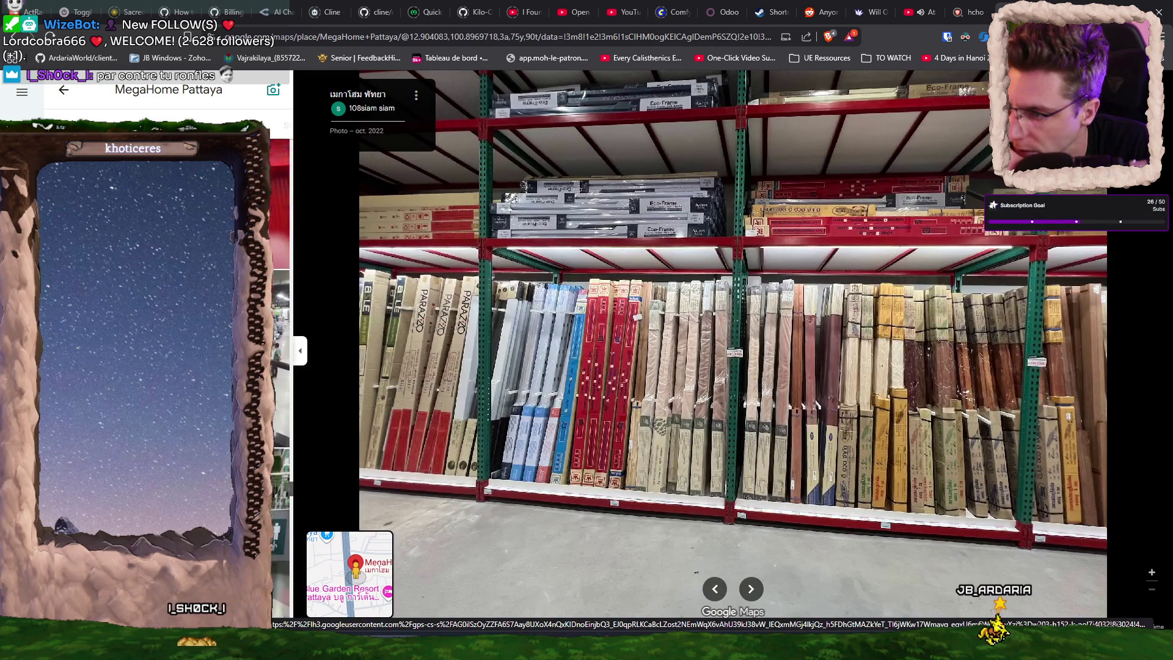
pyautogui.press('Right')
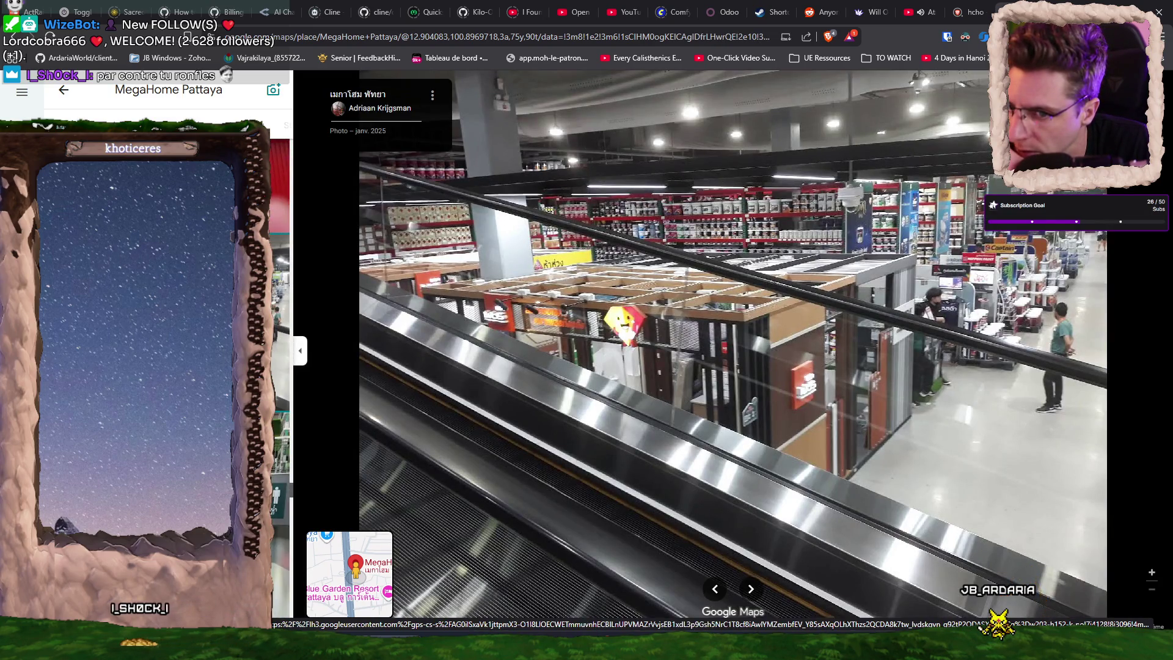
pyautogui.press('Right')
pyautogui.press('Right')
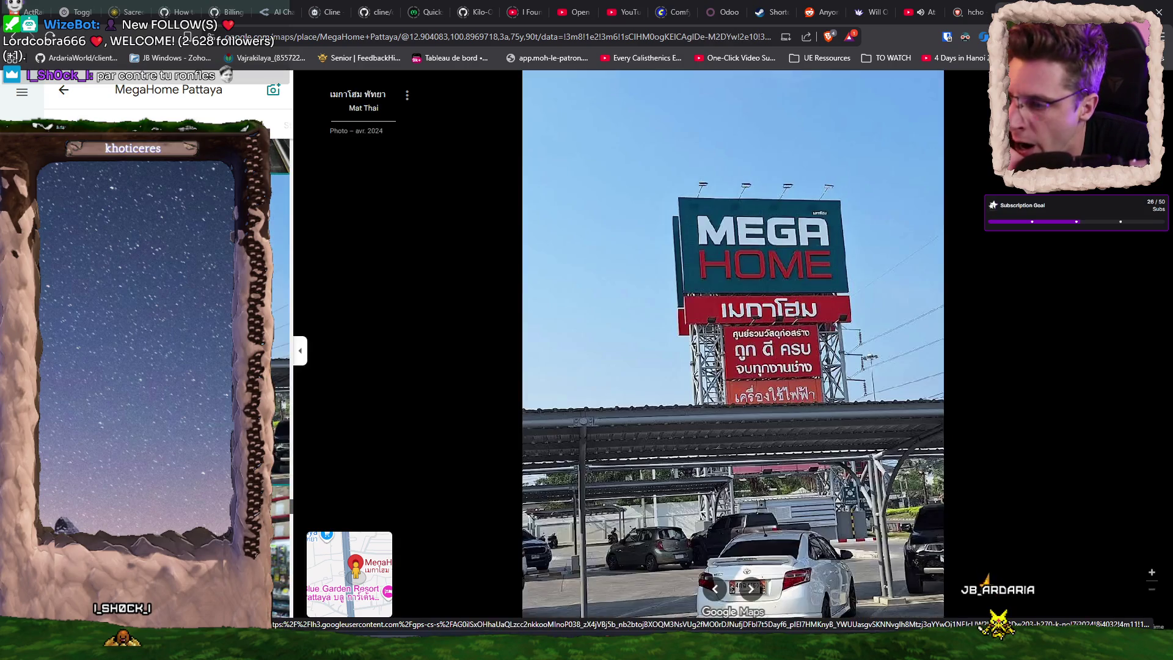
pyautogui.press('Right')
pyautogui.press('Right')
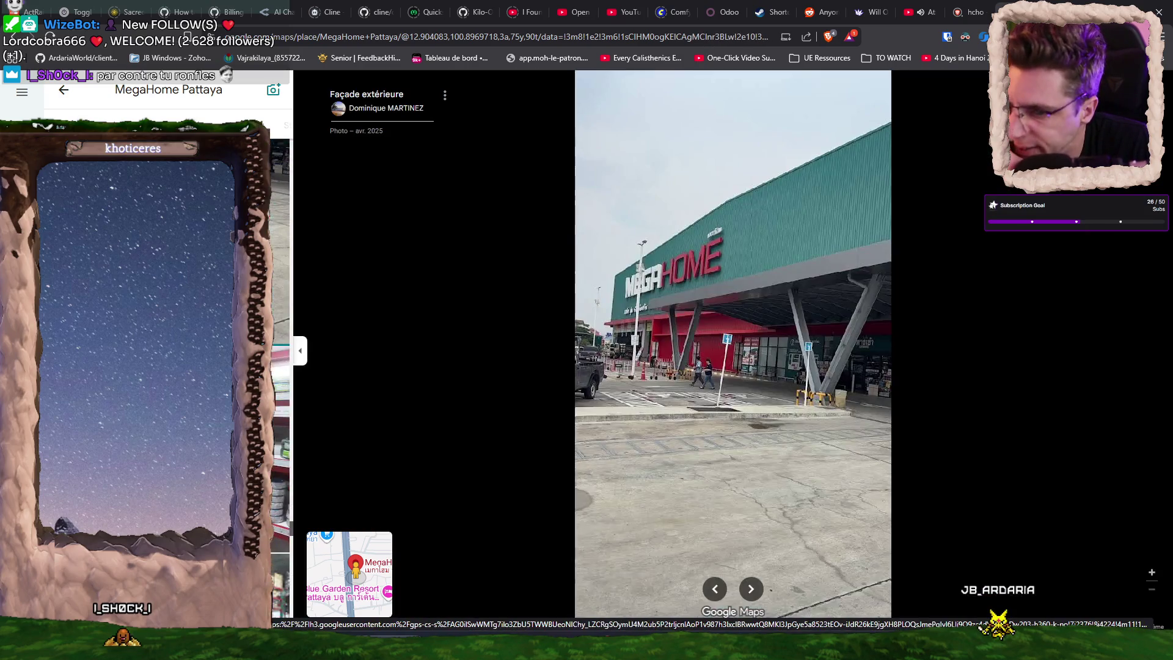
pyautogui.press('Right')
pyautogui.press('Right')
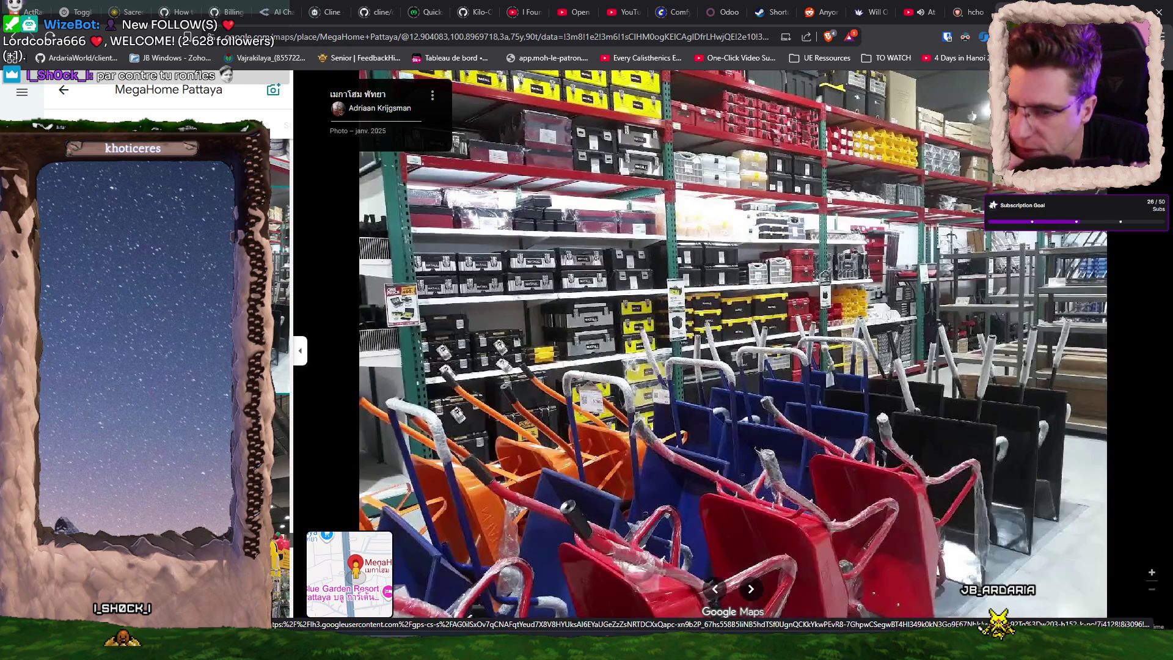
pyautogui.press('Right')
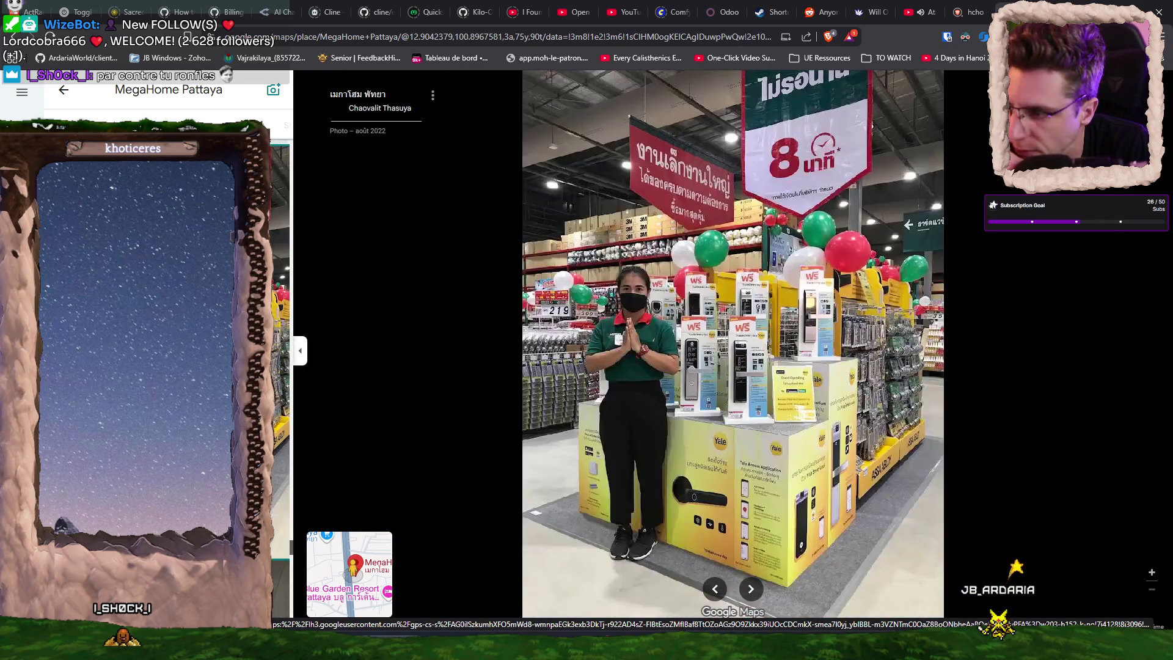
pyautogui.press('Right')
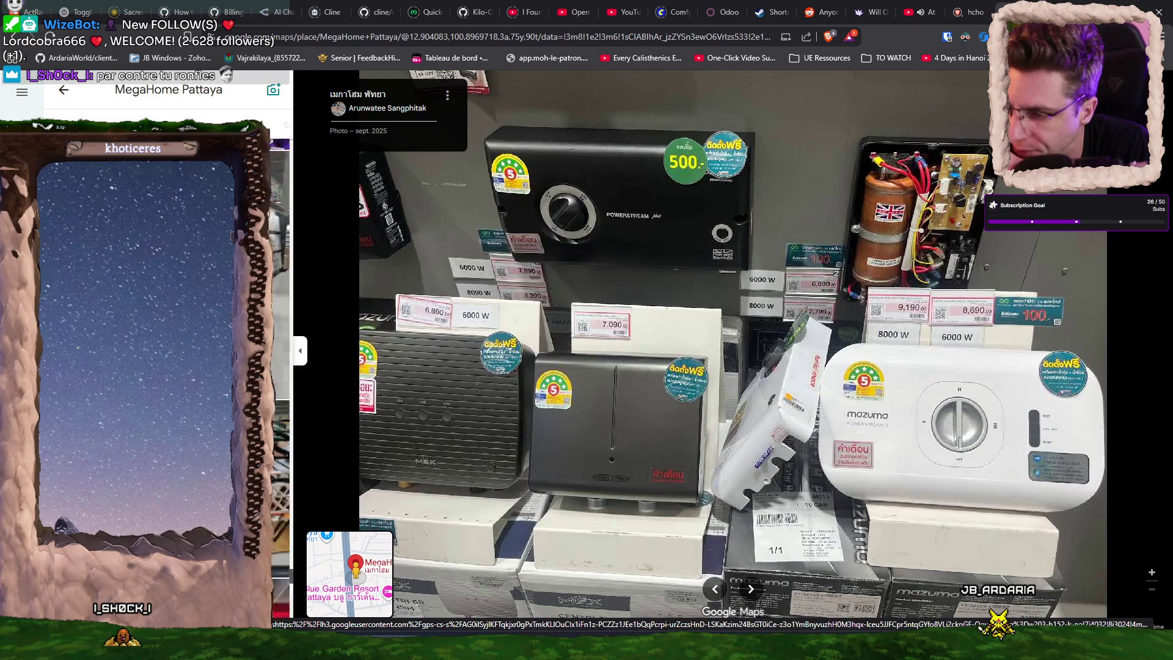
pyautogui.press('Right')
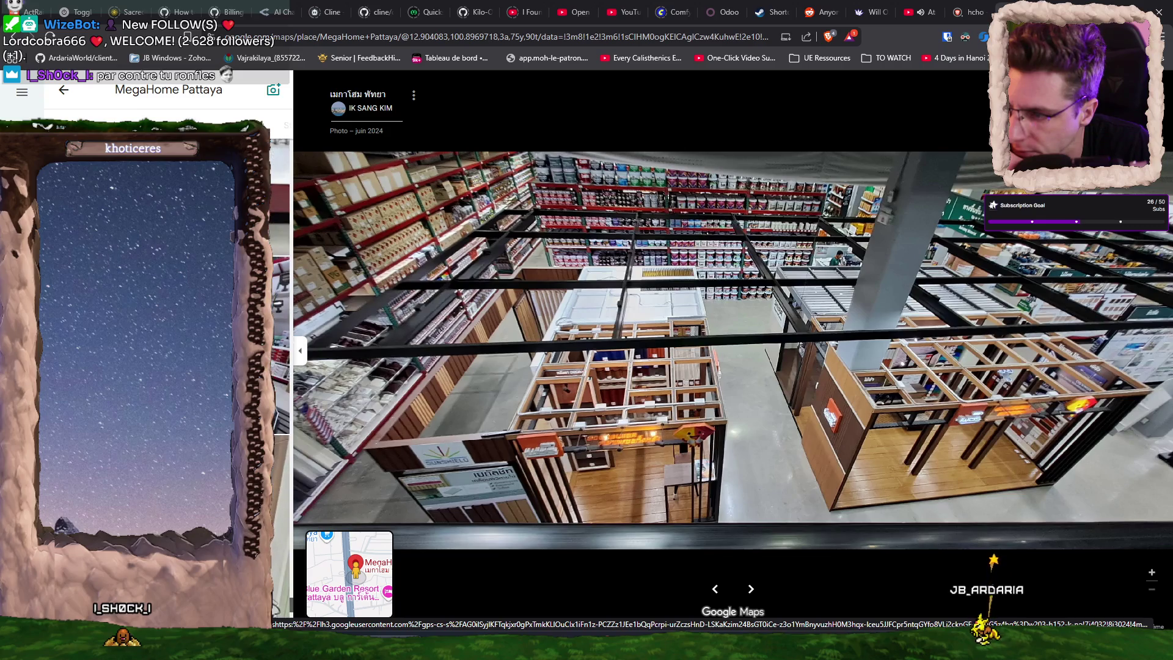
pyautogui.press('Right')
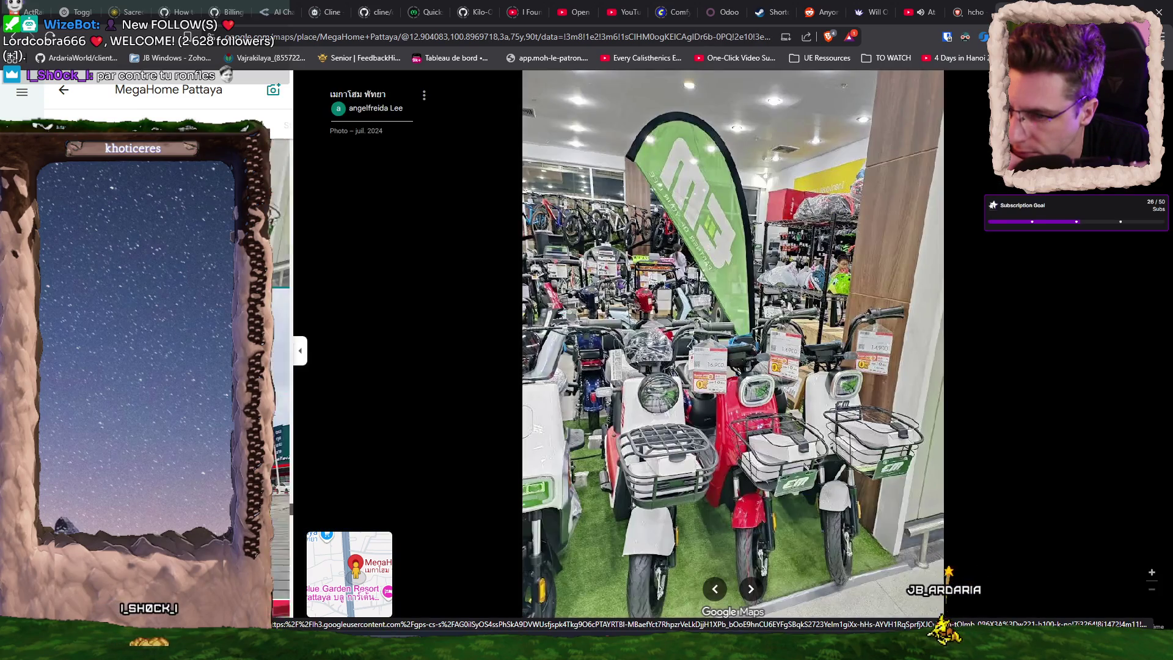
pyautogui.press('Right')
pyautogui.press('Right')
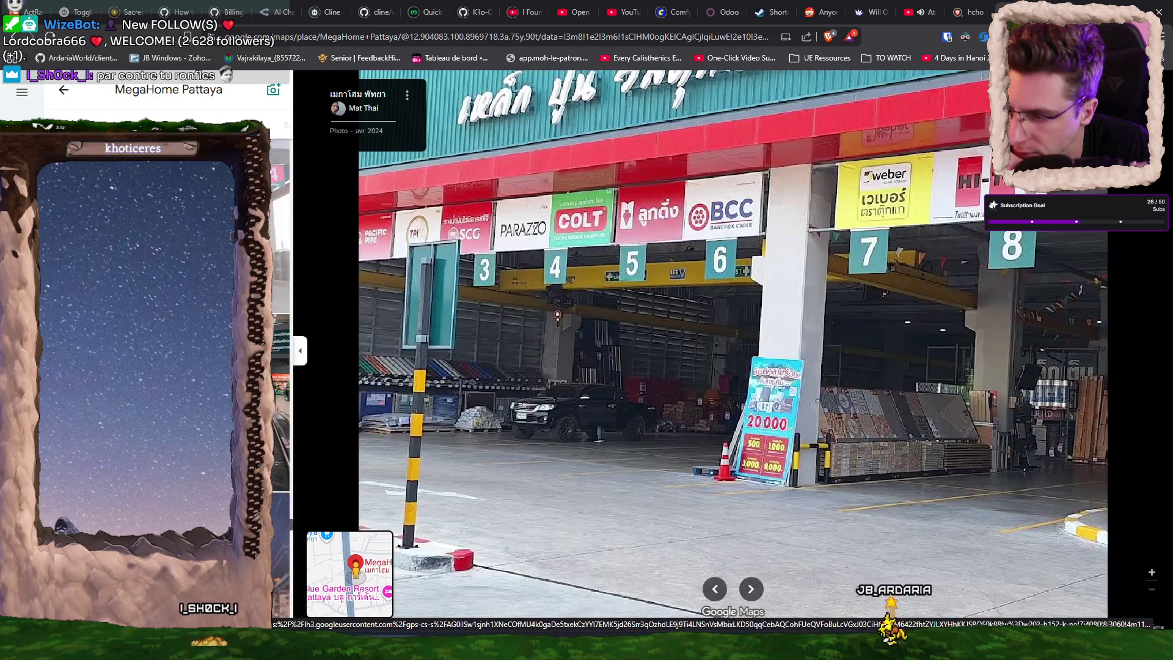
pyautogui.press('Right')
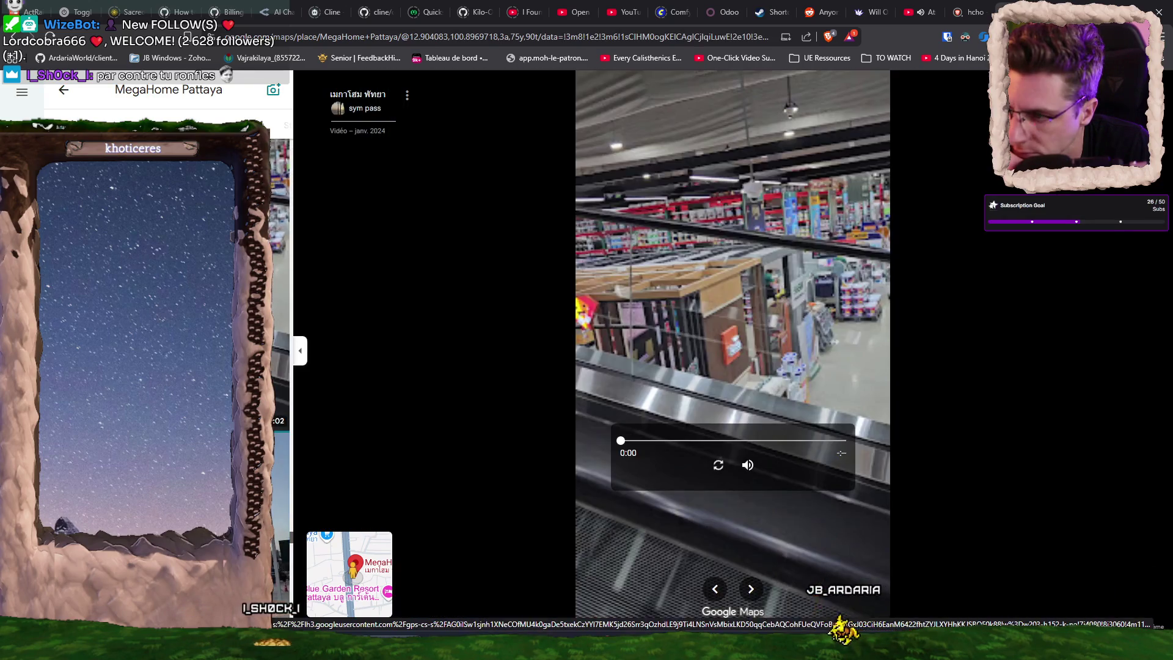
pyautogui.press('Right')
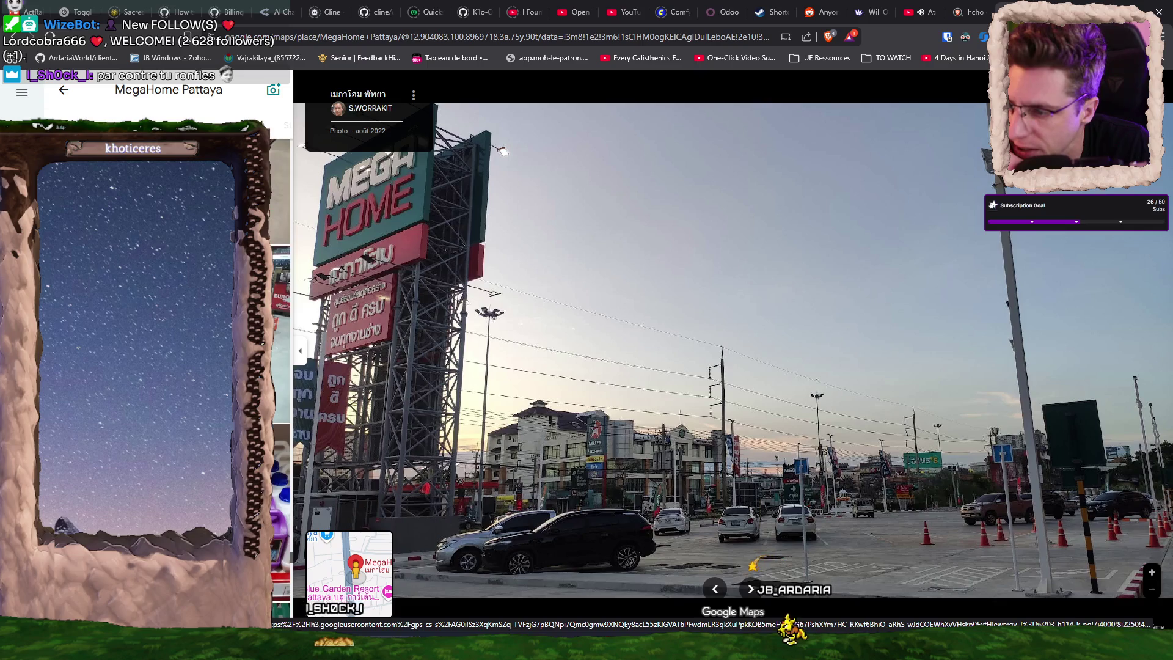
pyautogui.press('Right')
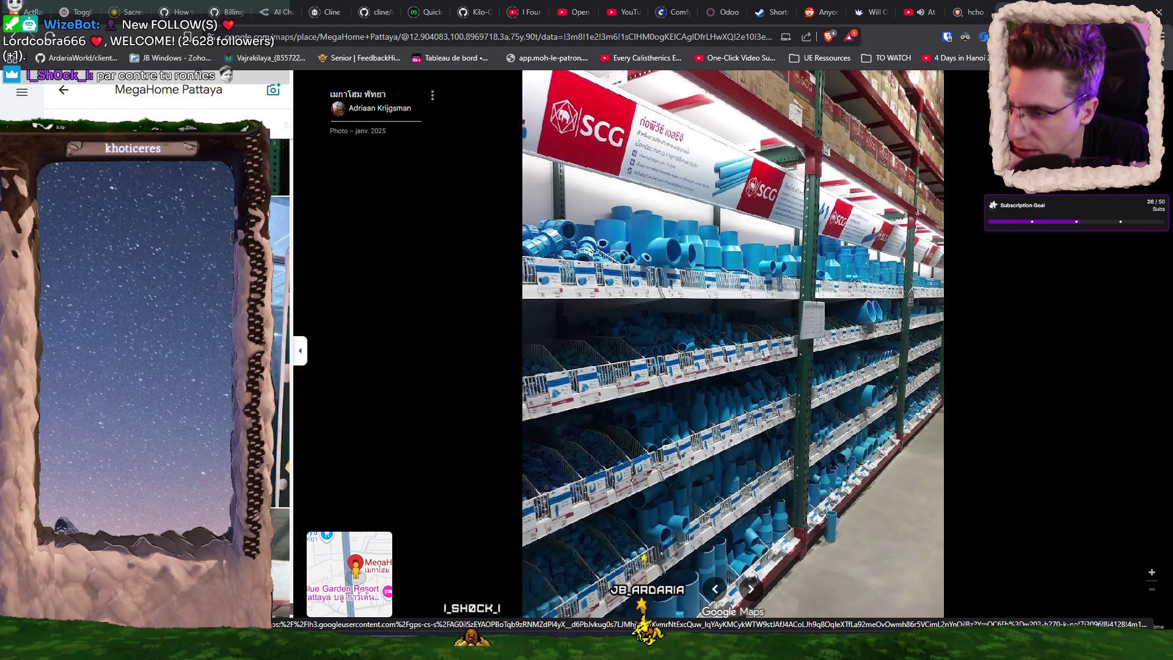
pyautogui.press('Right')
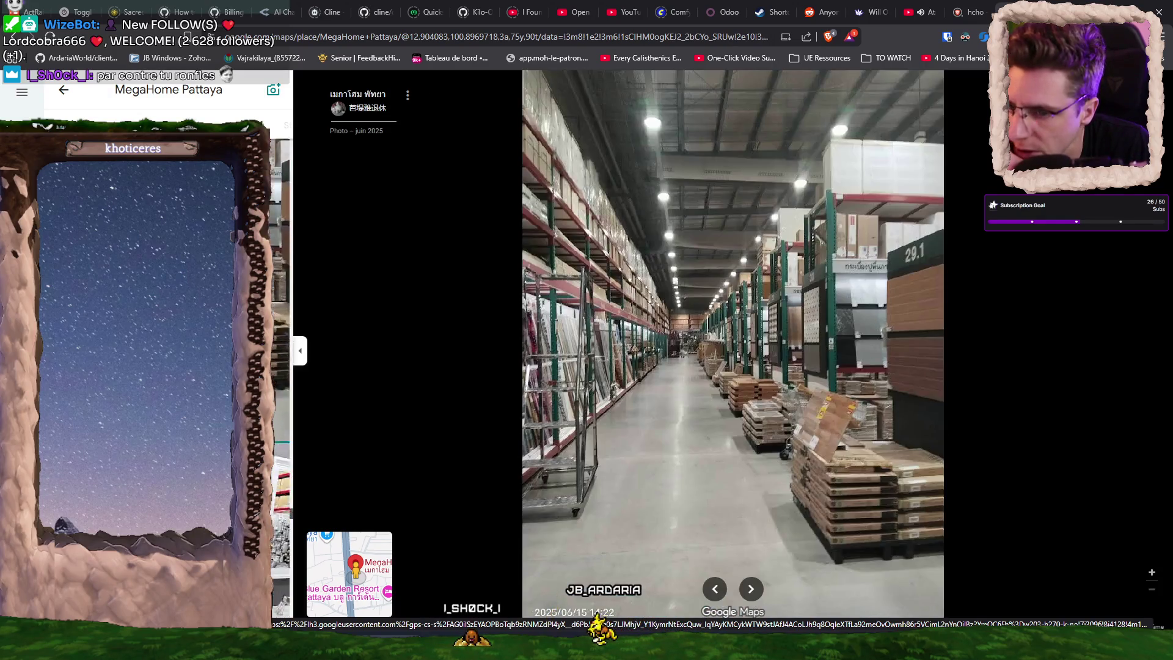
pyautogui.scroll(-5, 152, 321)
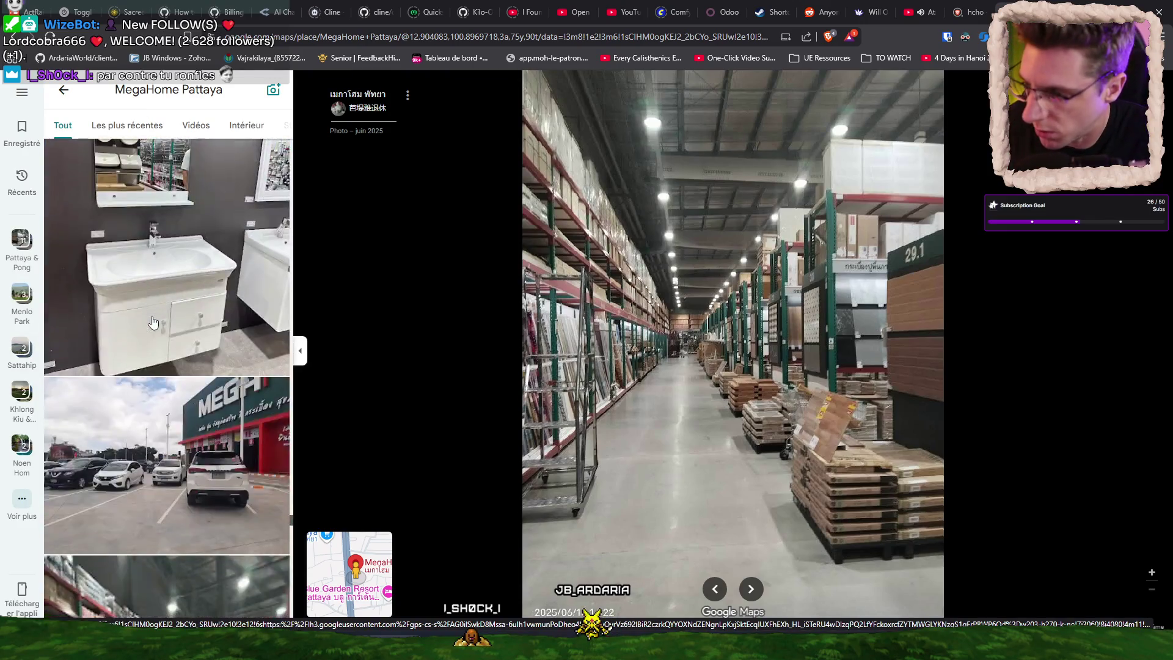
pyautogui.scroll(-10, 152, 321)
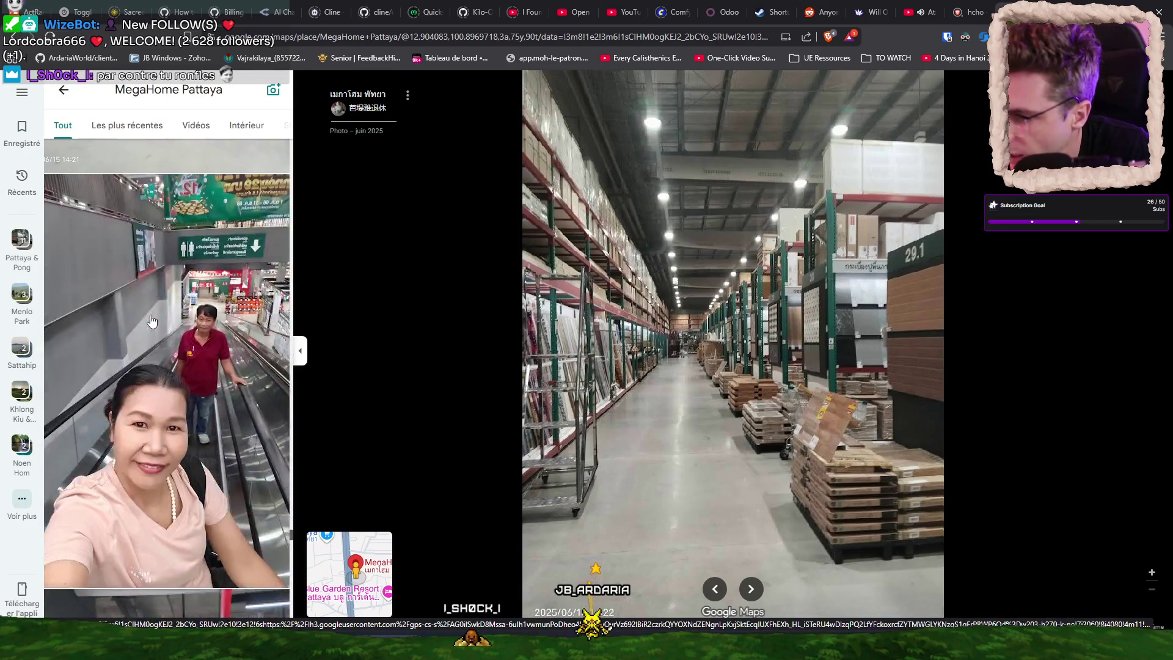
pyautogui.scroll(-2, 152, 324)
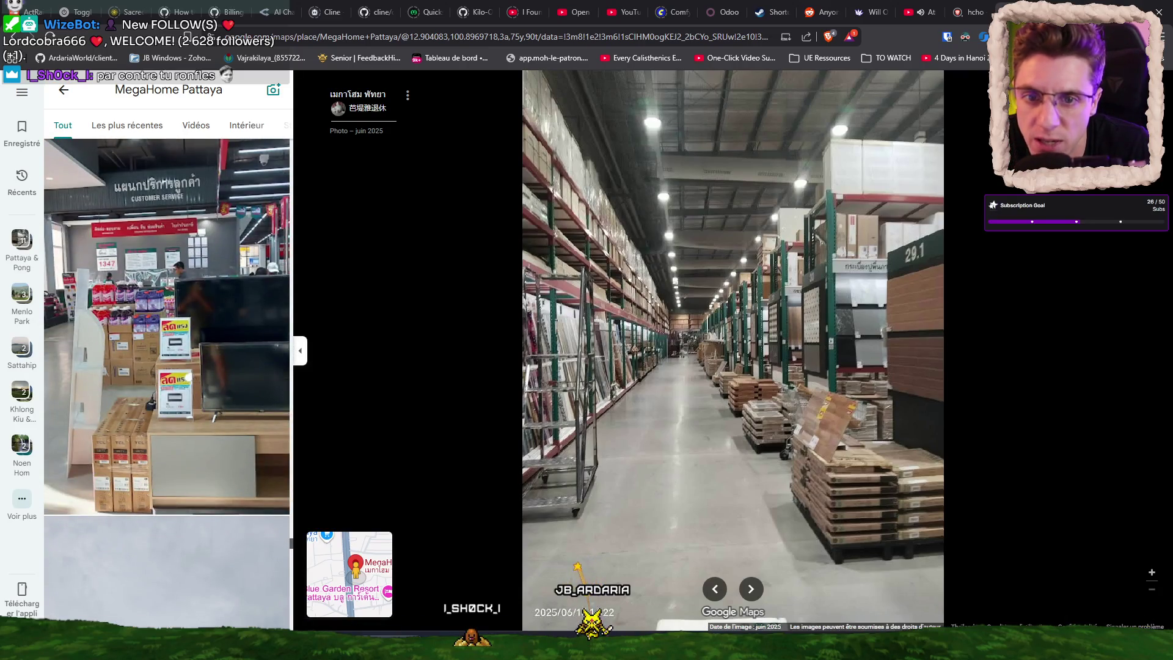
pyautogui.press('Escape')
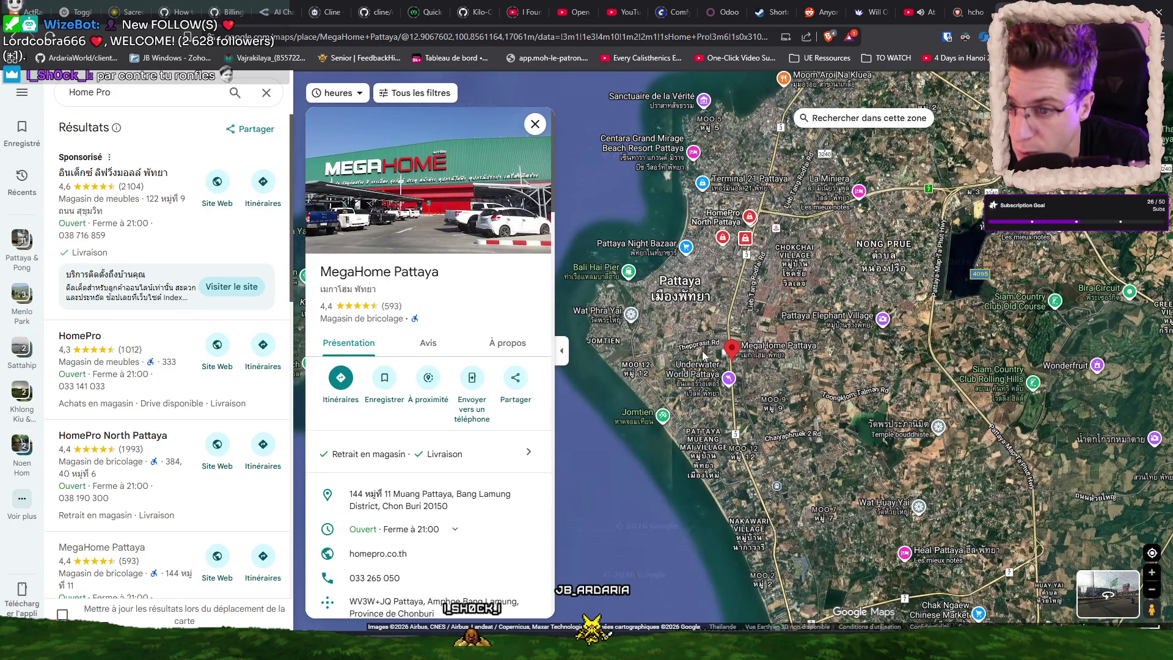
# Clear the Home Pro search and zoom in on Thepprasit Rd and Lotus's South Pattaya.
pyautogui.scroll(1, 702, 350)
pyautogui.click(266, 92)
pyautogui.scroll(2, 683, 327)
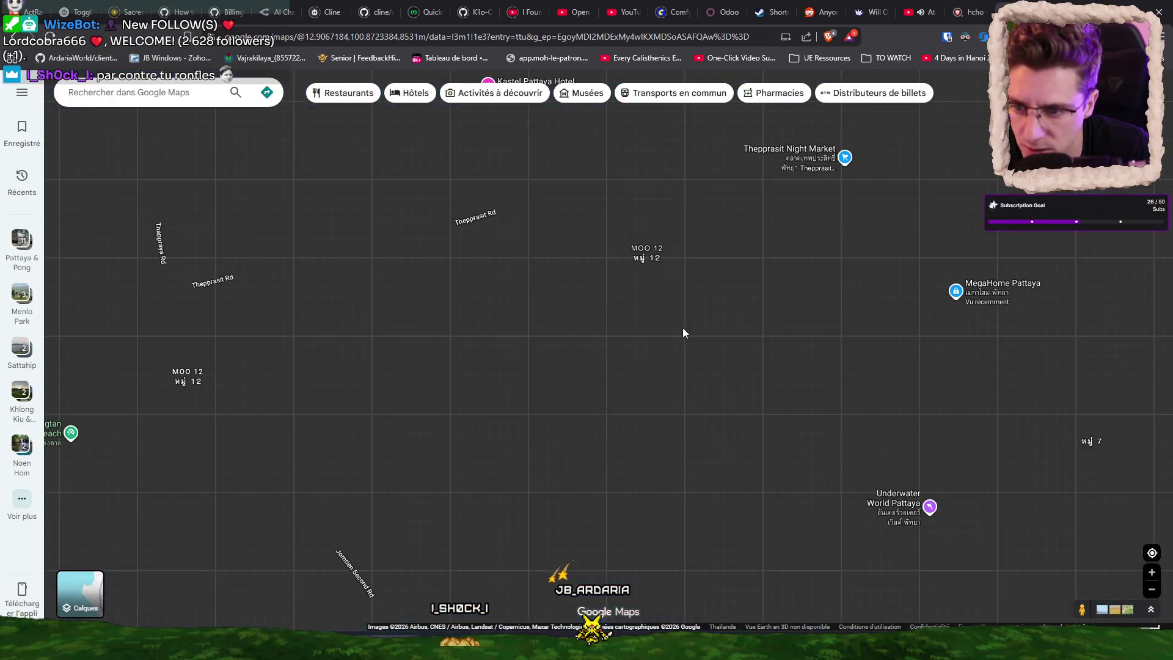
pyautogui.moveTo(743, 274); pyautogui.dragTo(723, 336)
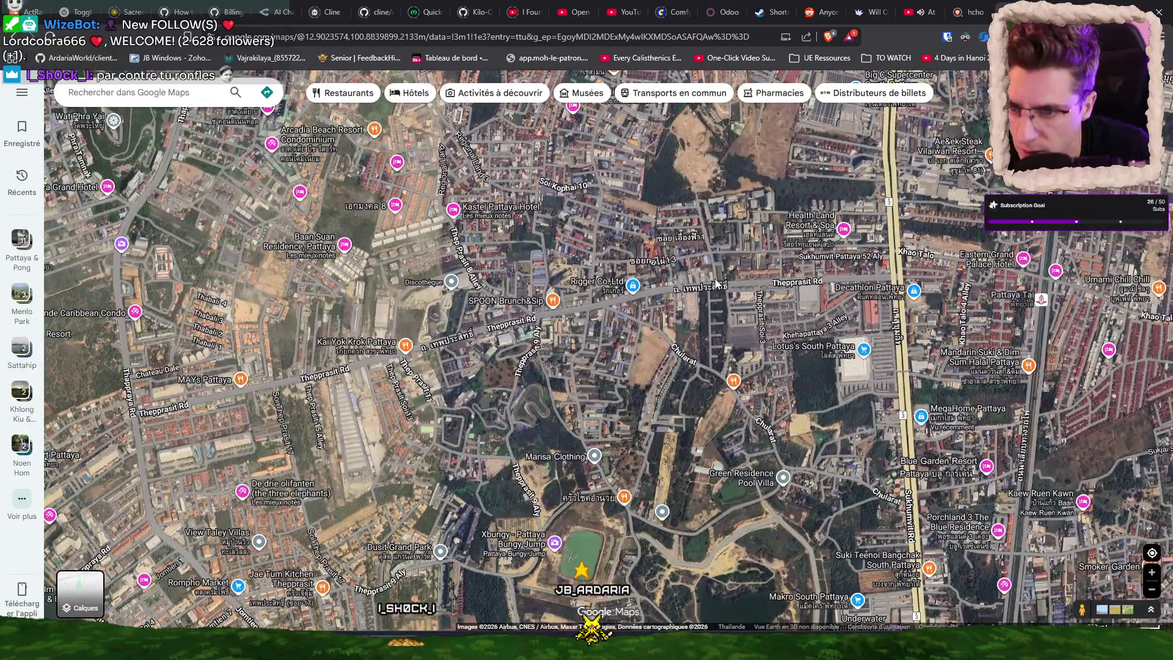
pyautogui.scroll(1, 702, 288)
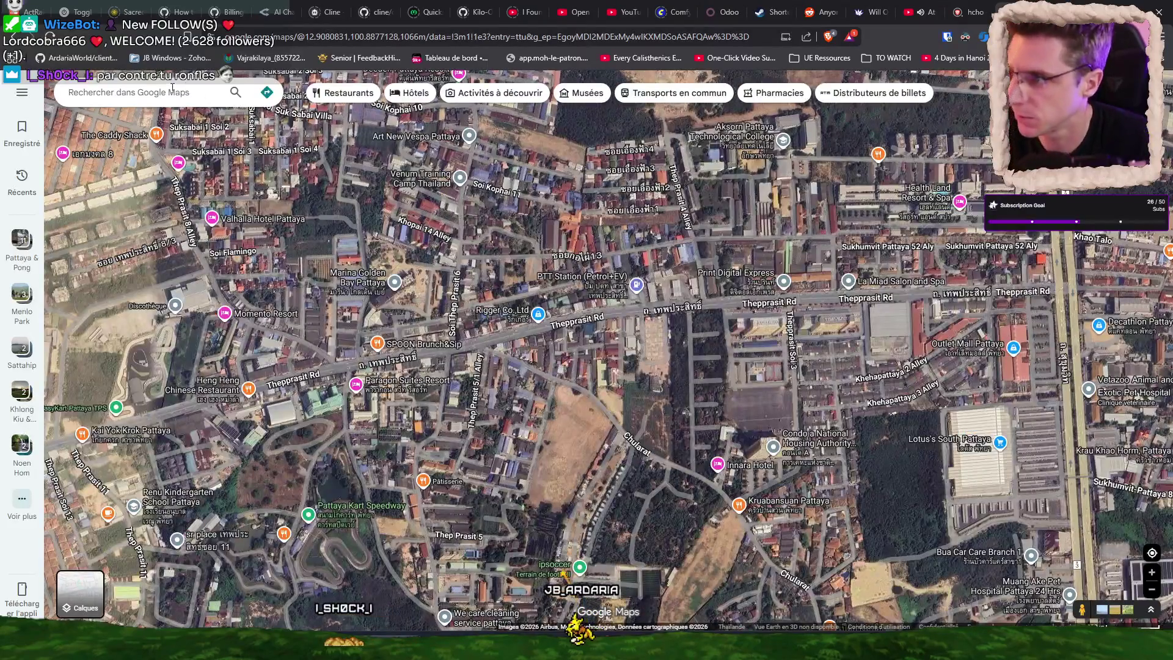
pyautogui.click(173, 90)
# Search for 'furniture' and check the Fahrradgeschäft, สุวรรณ เฟอร์นิเจอร์ and Gerard Collection listings.
pyautogui.write('furniture')
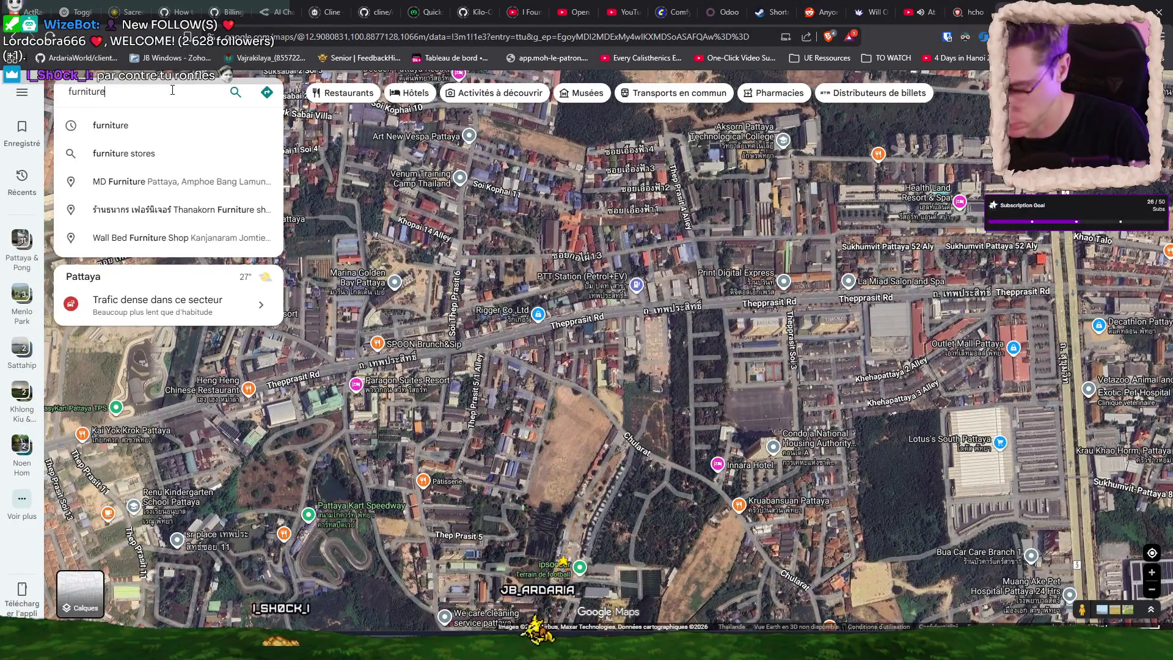
pyautogui.press('Return')
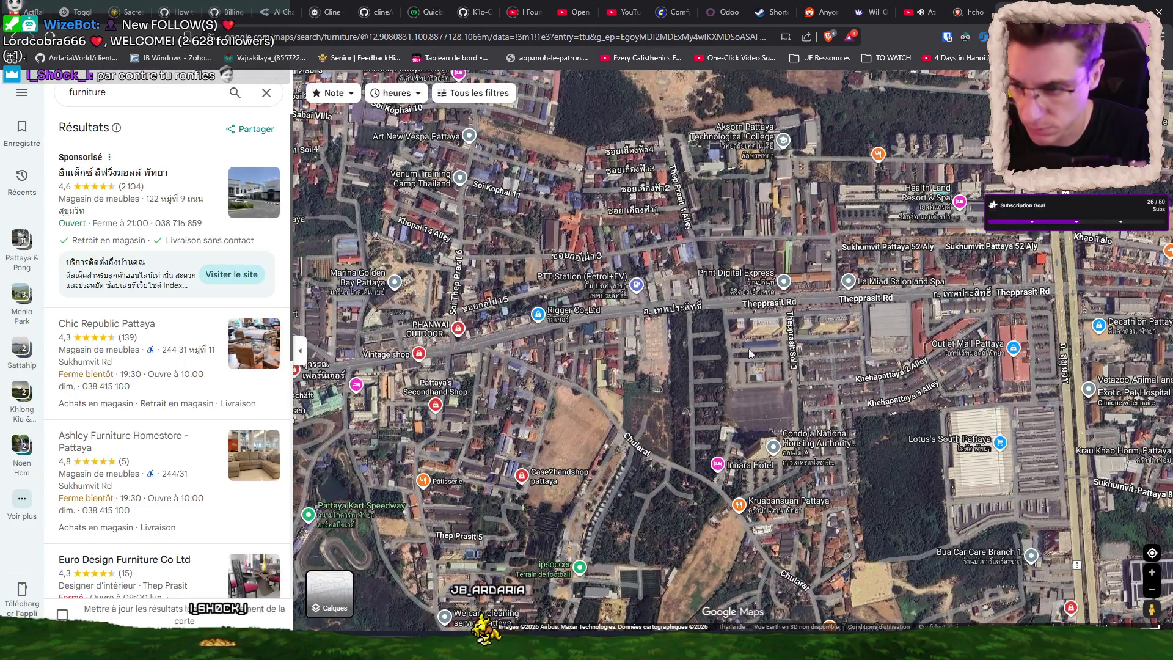
pyautogui.scroll(5, 403, 357)
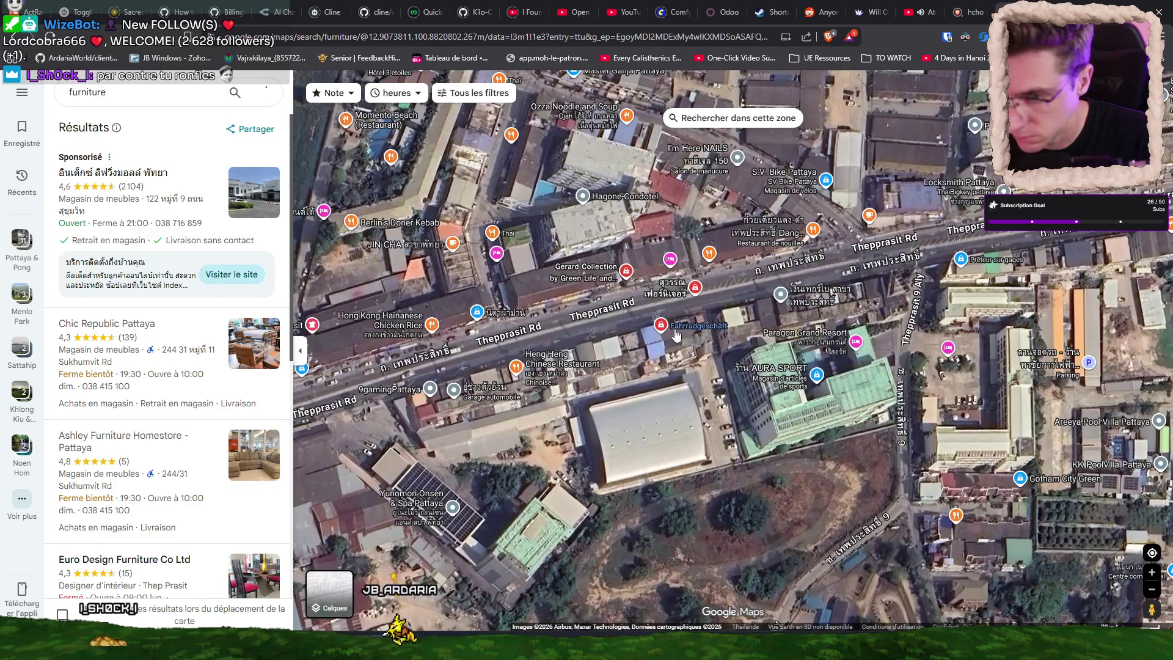
pyautogui.click(660, 324)
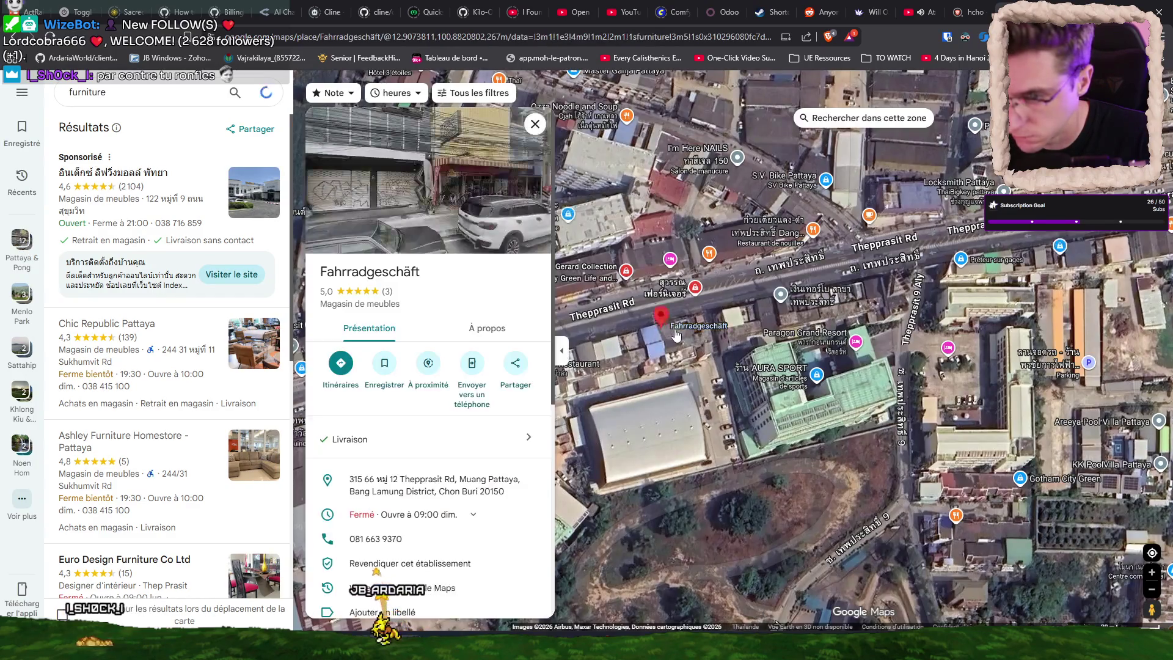
pyautogui.click(696, 288)
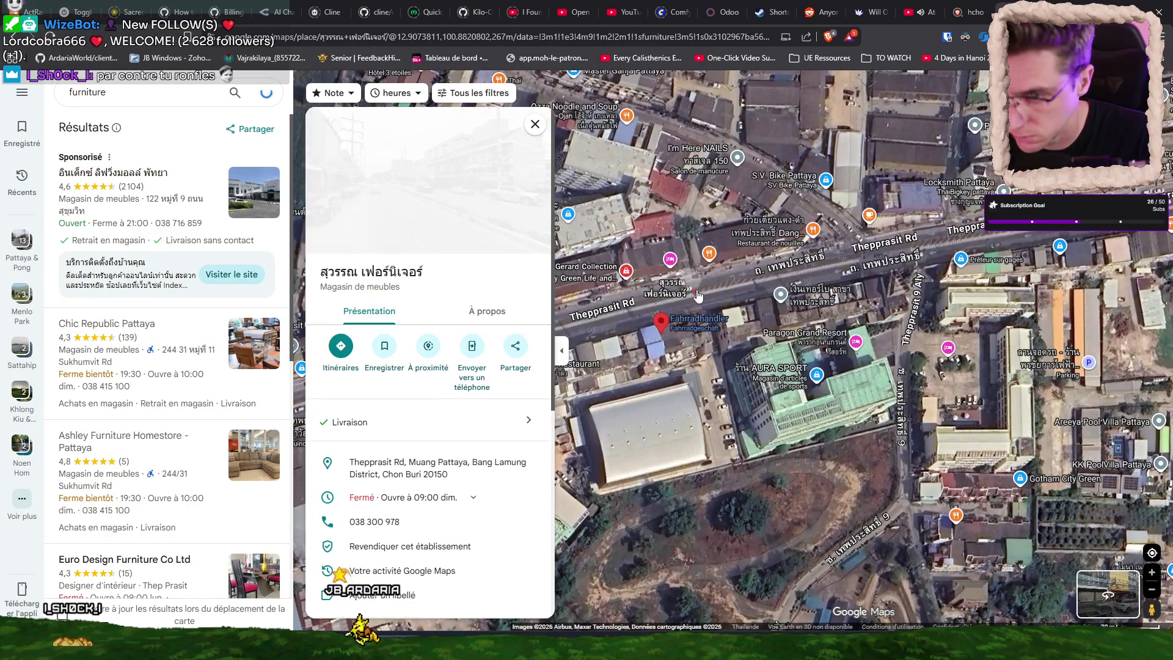
pyautogui.click(625, 270)
# Look at the Vintage shop, then open Pattaya's Secondhand Shop and its photo gallery.
pyautogui.scroll(-2, 727, 390)
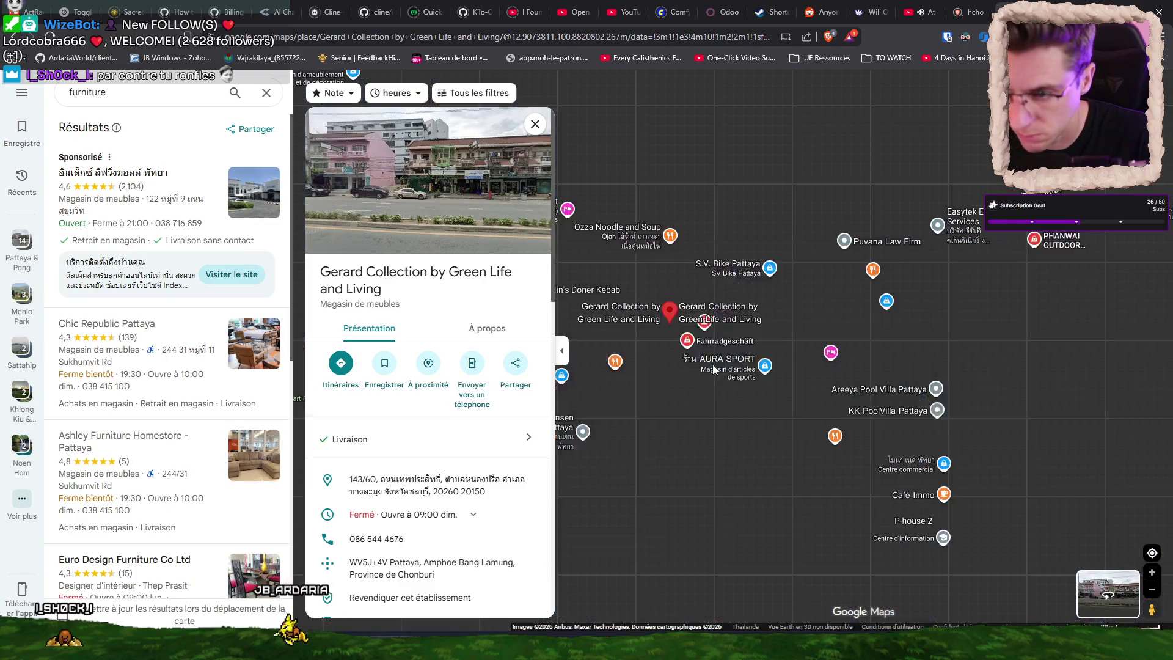
pyautogui.moveTo(971, 356); pyautogui.dragTo(795, 361)
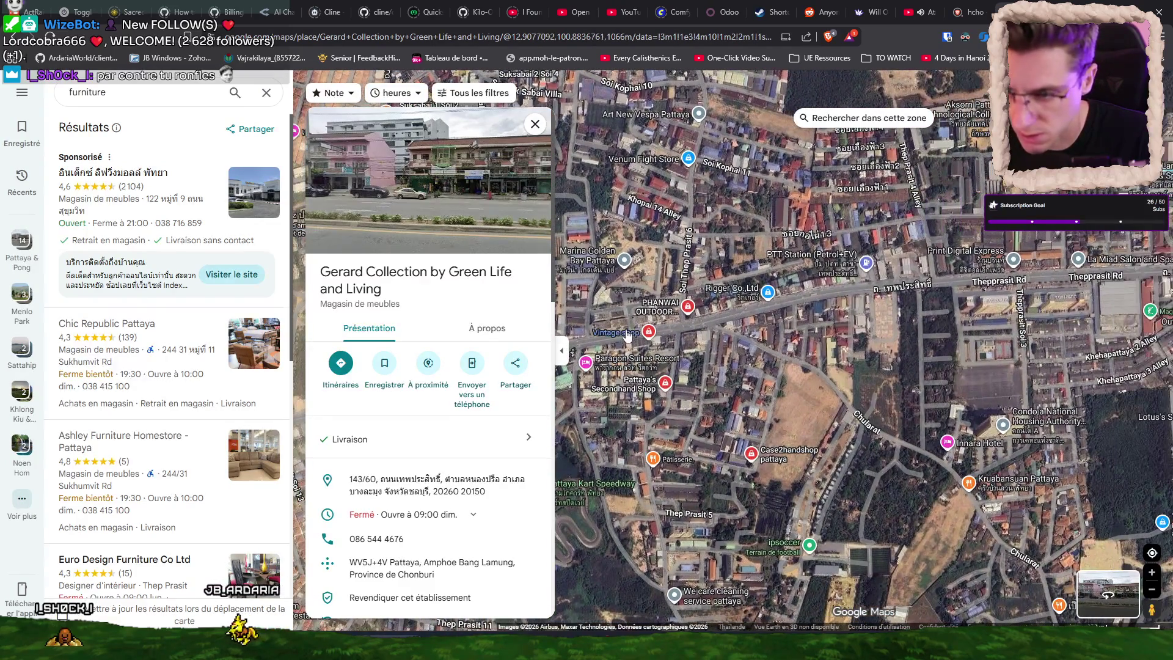
pyautogui.click(647, 326)
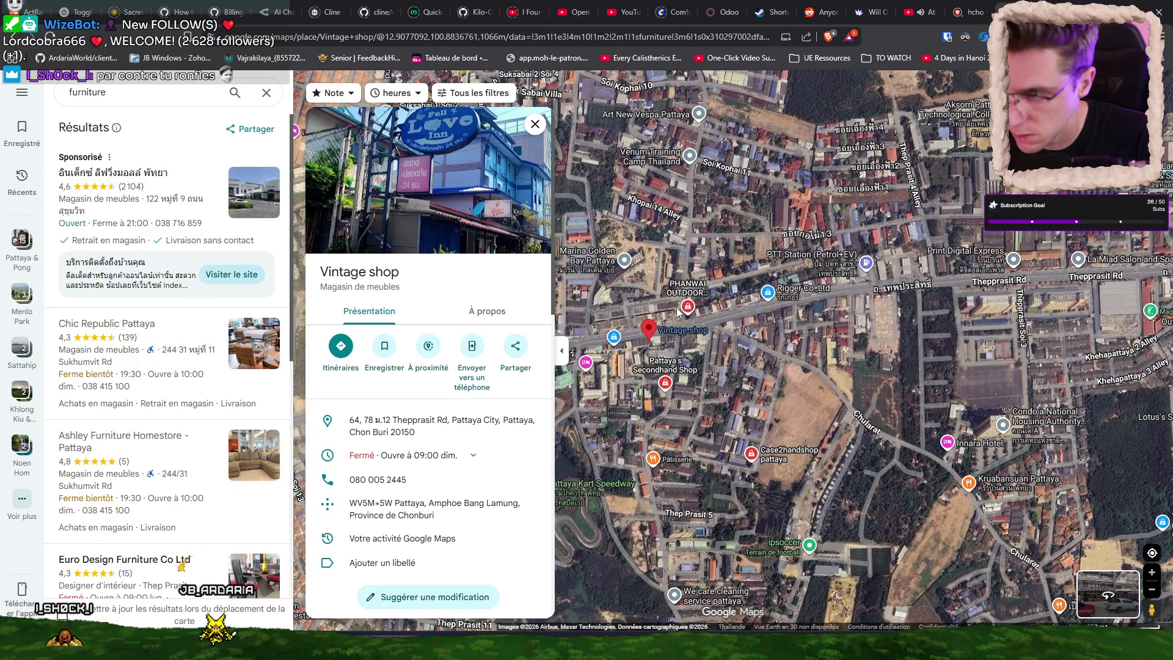
pyautogui.click(678, 311)
pyautogui.click(666, 379)
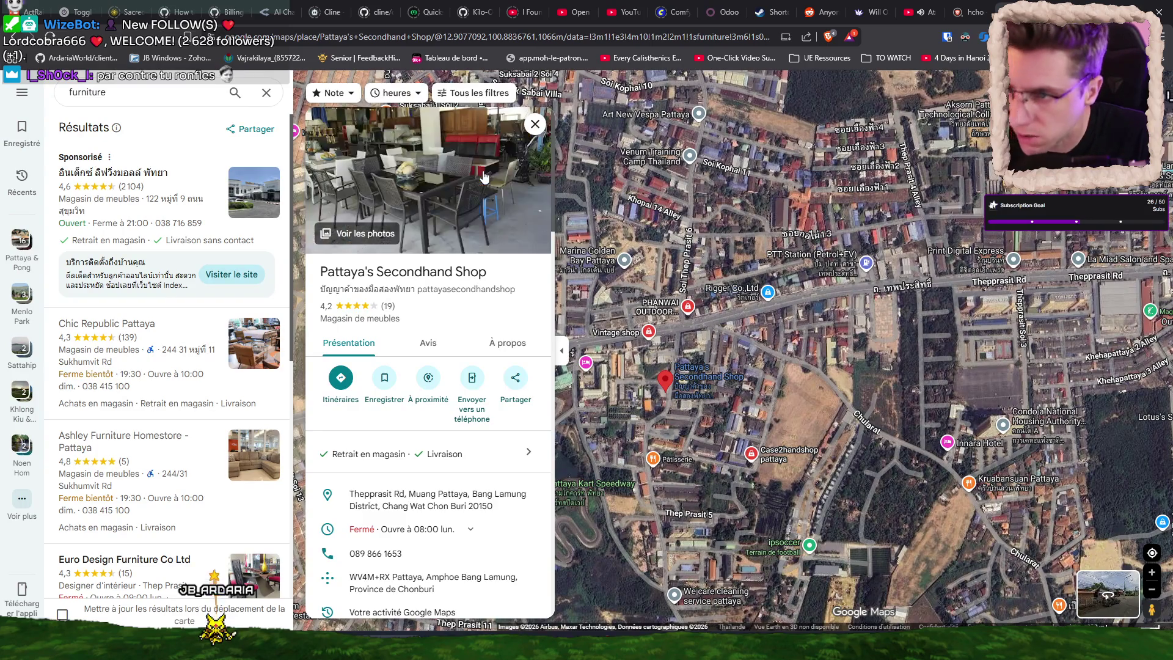
pyautogui.click(414, 197)
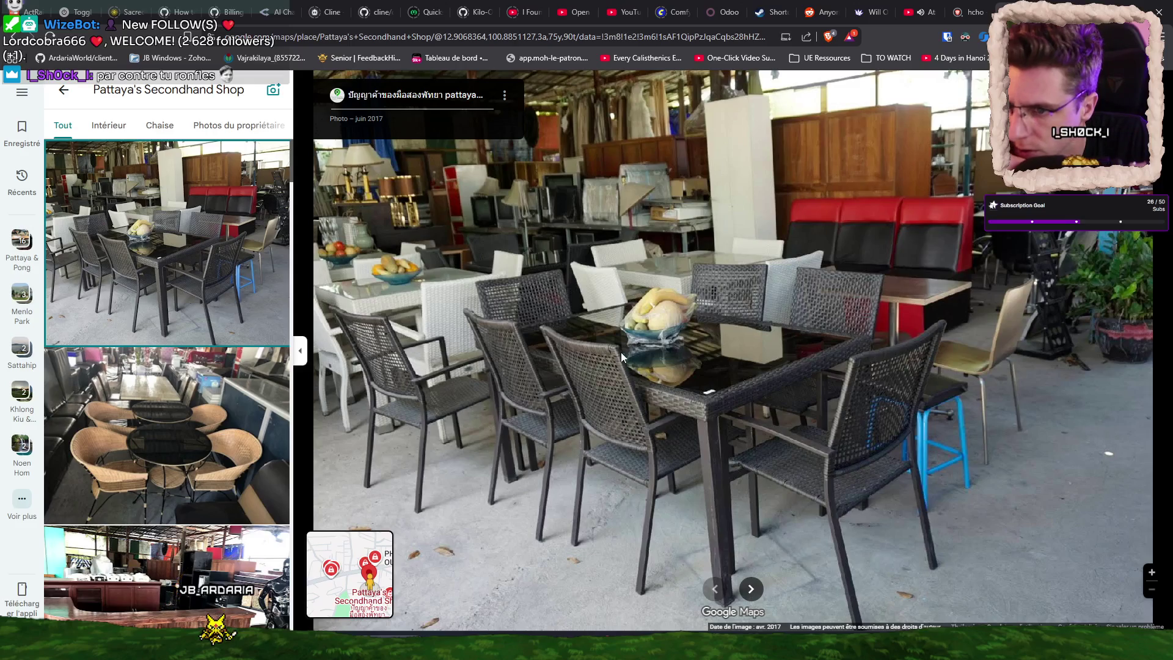
# Browse the shop's photos: leather bench, red chairs, bed, ice maker, wicker chairs and wardrobe.
pyautogui.scroll(-8, 186, 370)
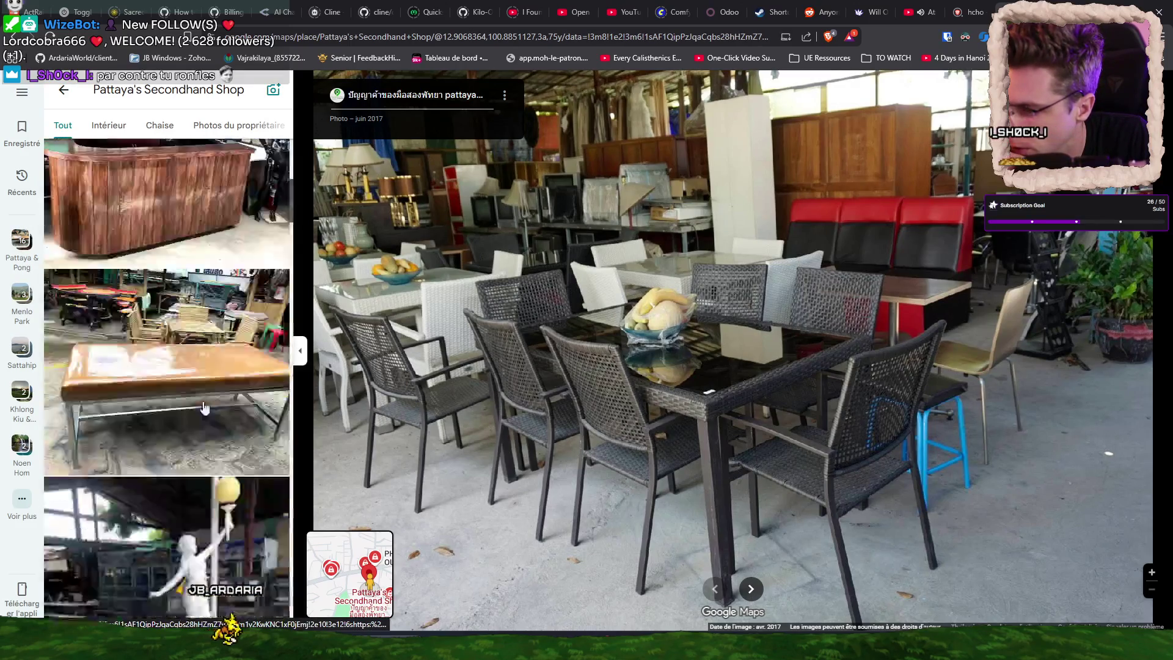
pyautogui.click(186, 370)
pyautogui.scroll(-2, 186, 371)
pyautogui.click(182, 379)
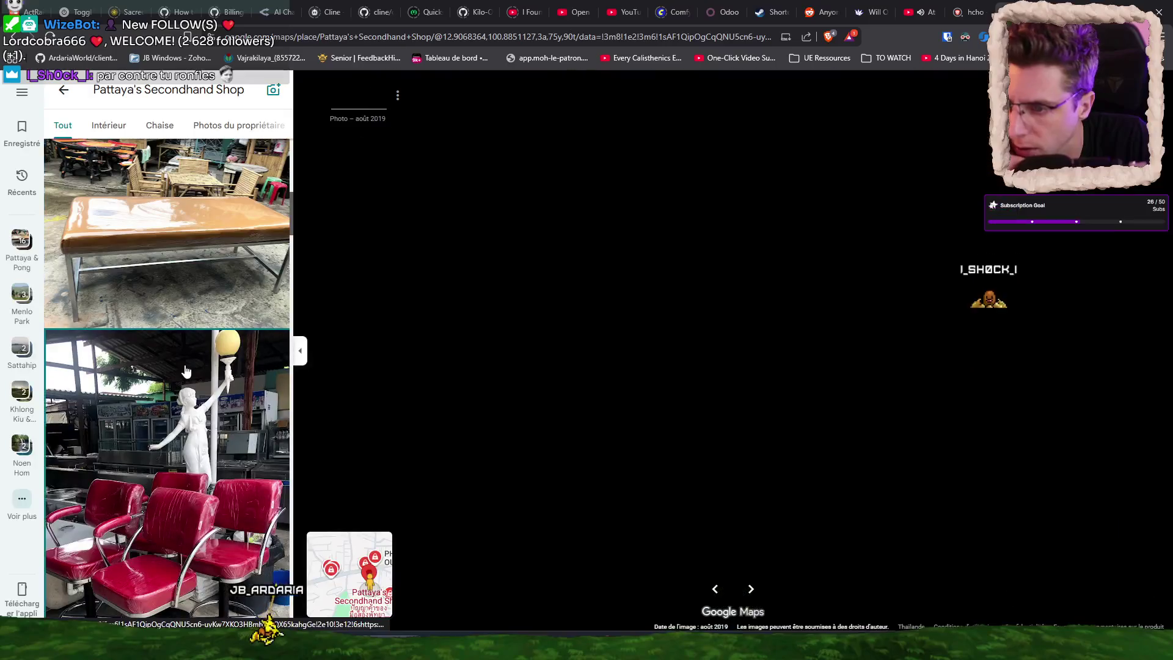
pyautogui.scroll(-5, 182, 379)
pyautogui.click(177, 383)
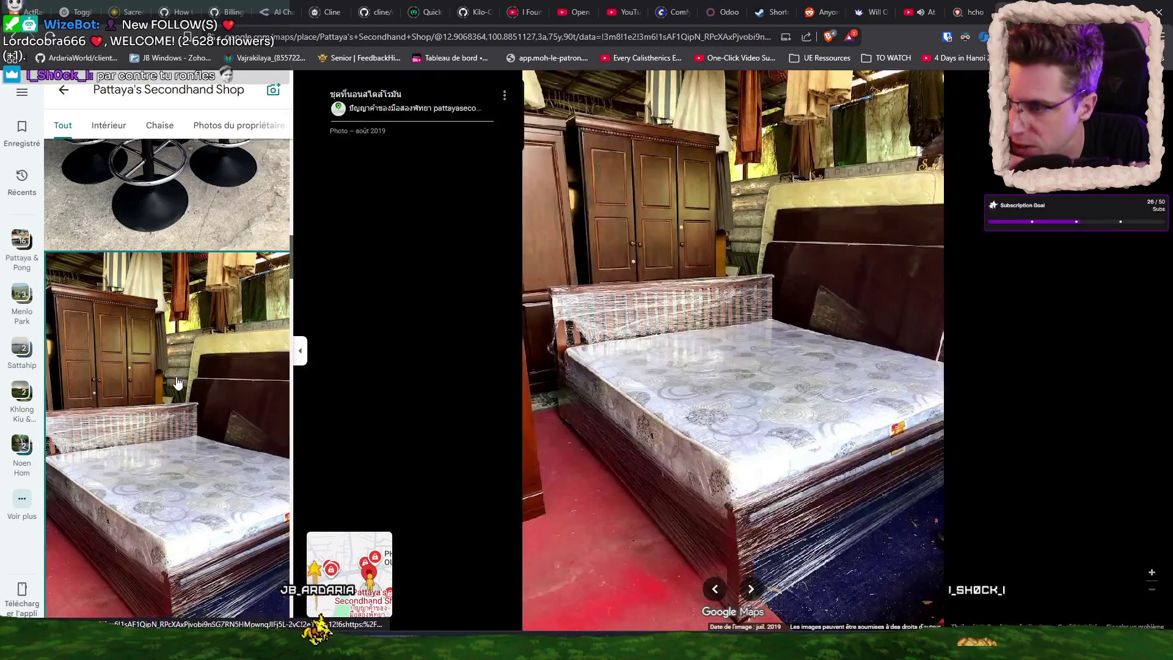
pyautogui.scroll(-3, 177, 382)
pyautogui.click(177, 382)
pyautogui.scroll(-3, 177, 382)
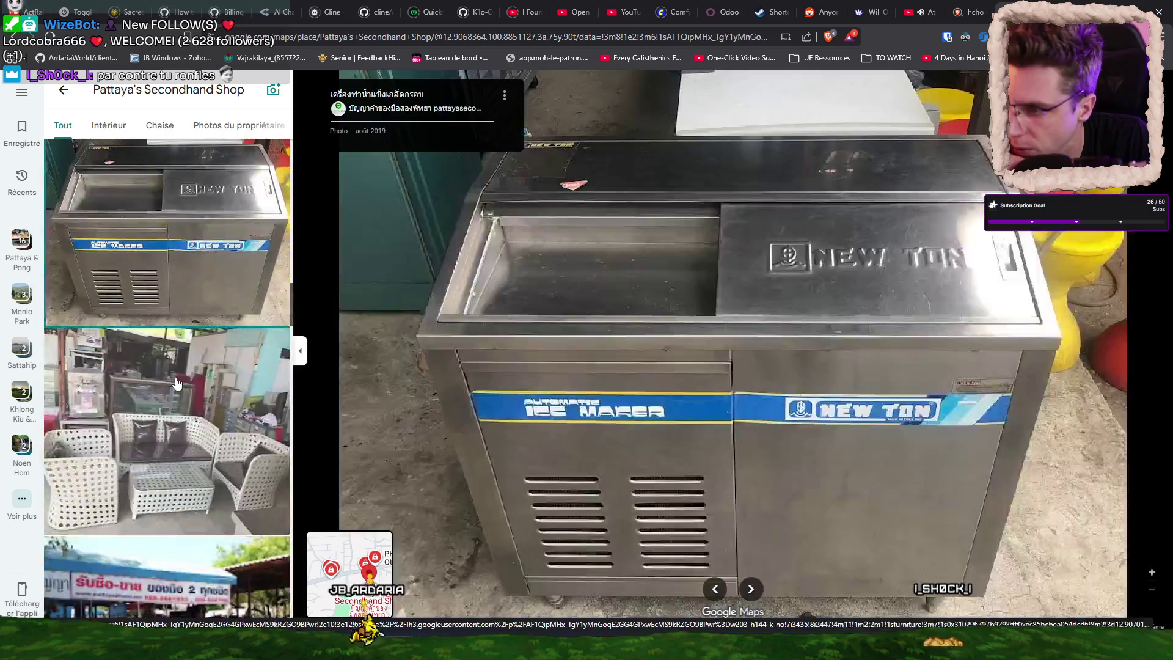
pyautogui.click(177, 383)
pyautogui.scroll(-3, 175, 383)
pyautogui.click(176, 385)
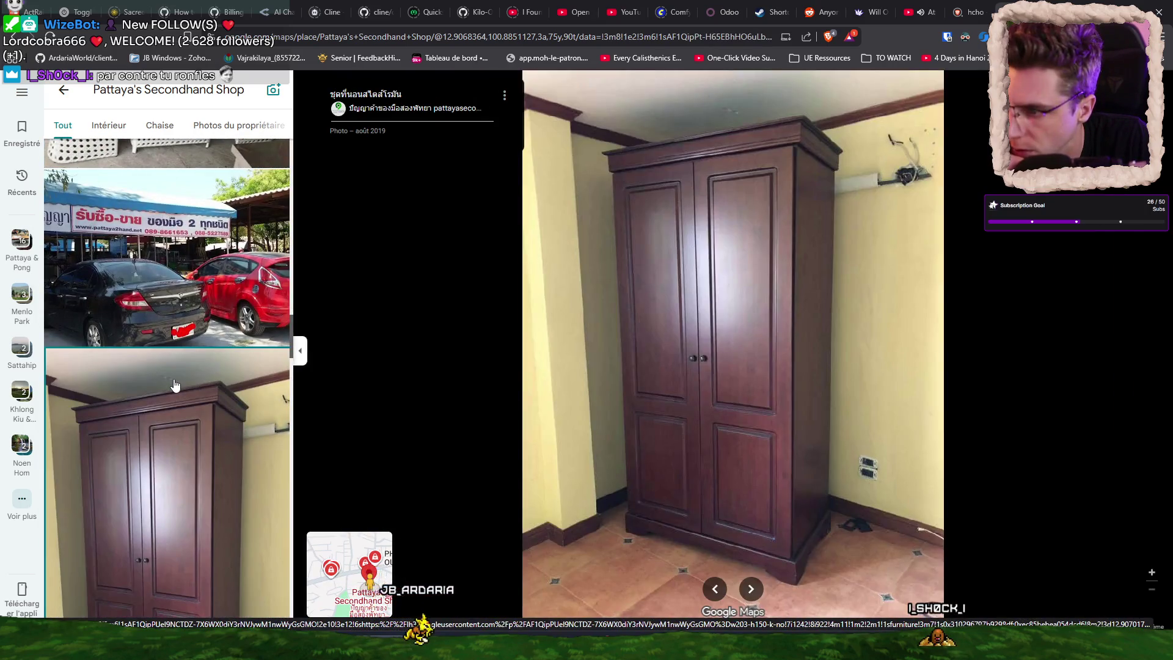
pyautogui.scroll(-2, 175, 384)
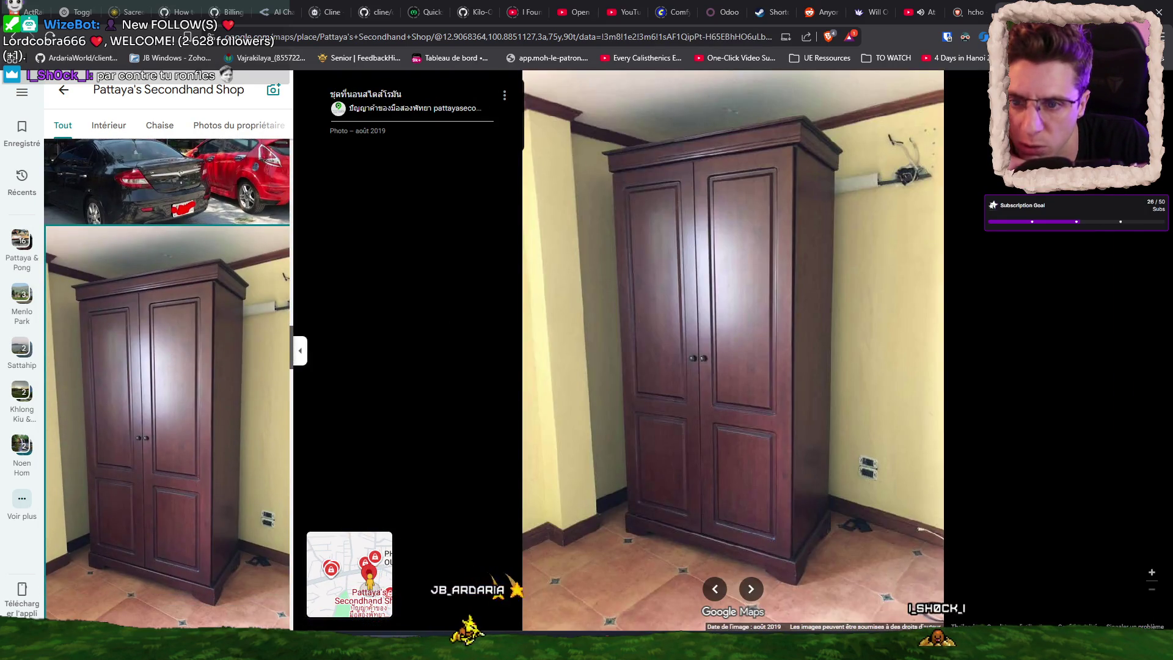
pyautogui.press('Escape')
# Check Pattaya's Secondhand Shop's full weekly opening hours, then collapse them.
pyautogui.scroll(2, 782, 314)
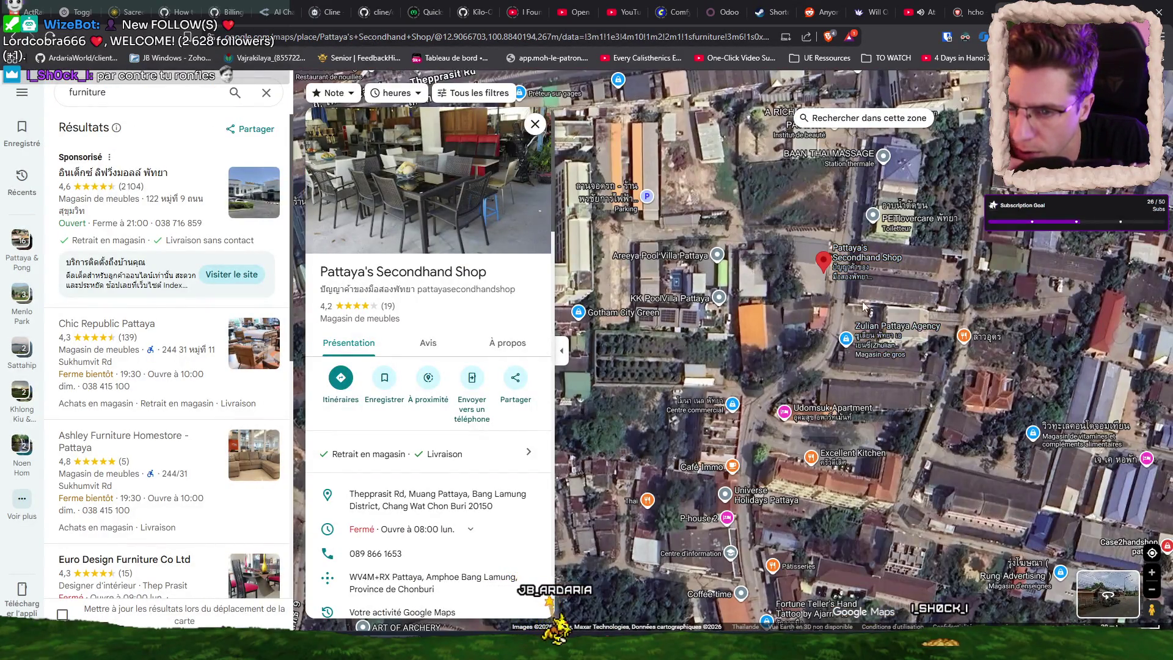
pyautogui.moveTo(792, 363); pyautogui.dragTo(718, 379)
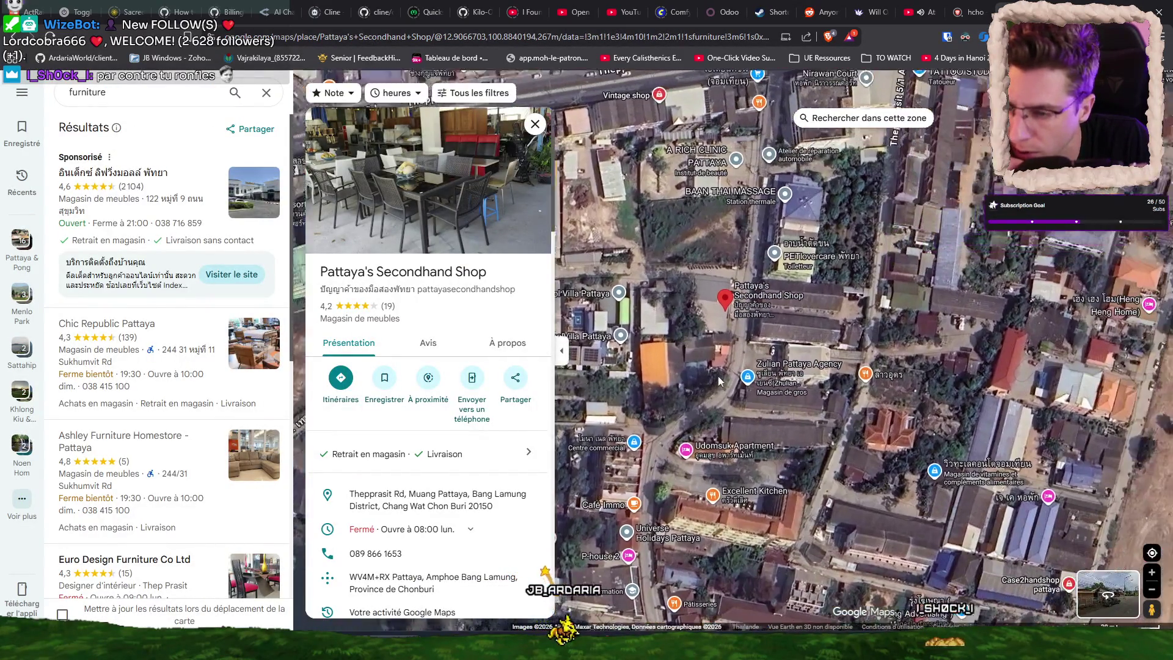
pyautogui.click(477, 531)
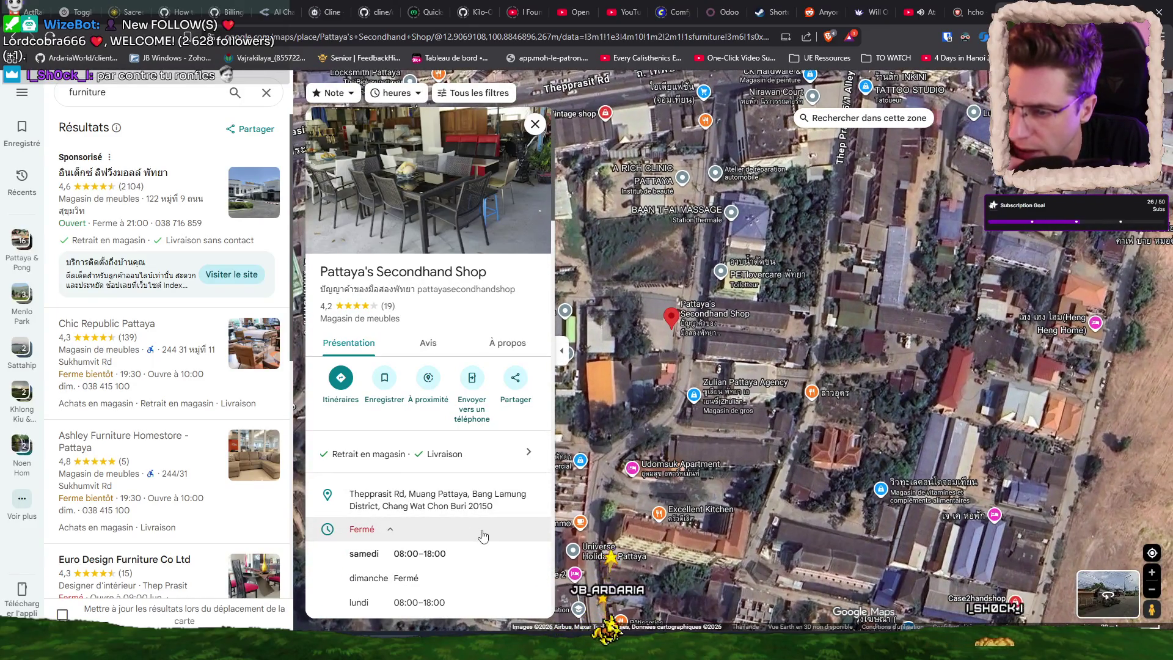
pyautogui.click(483, 535)
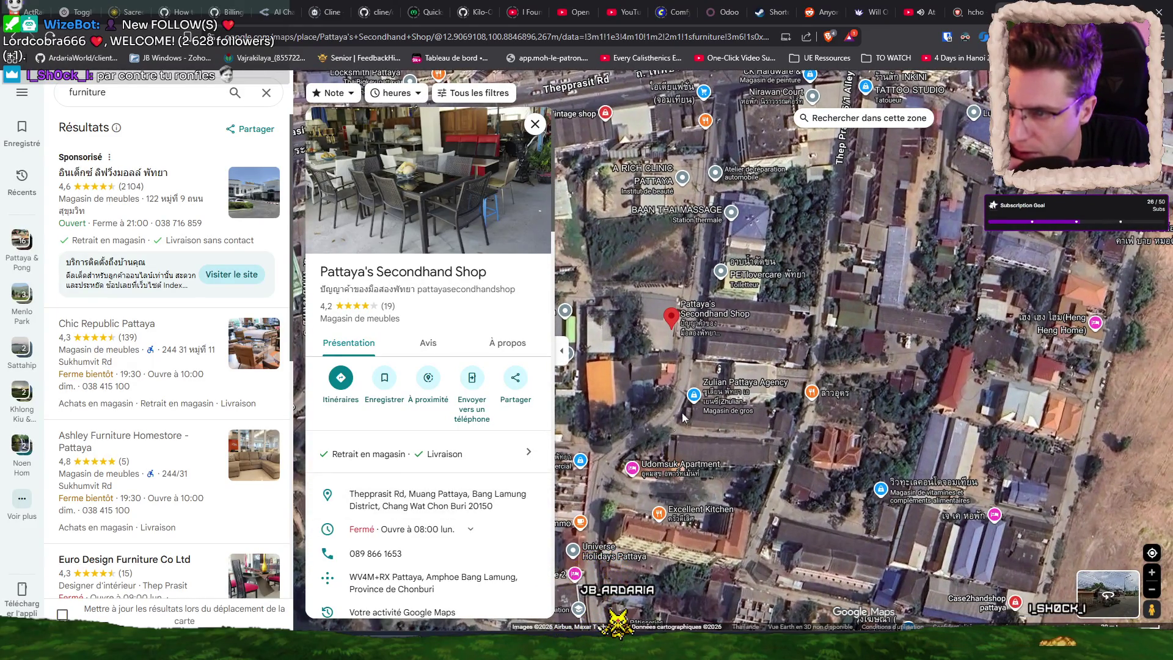
# Move the map to Sukhumvit Rd near MegaHome Pattaya and open Home U Pattaya's details.
pyautogui.scroll(-2, 680, 360)
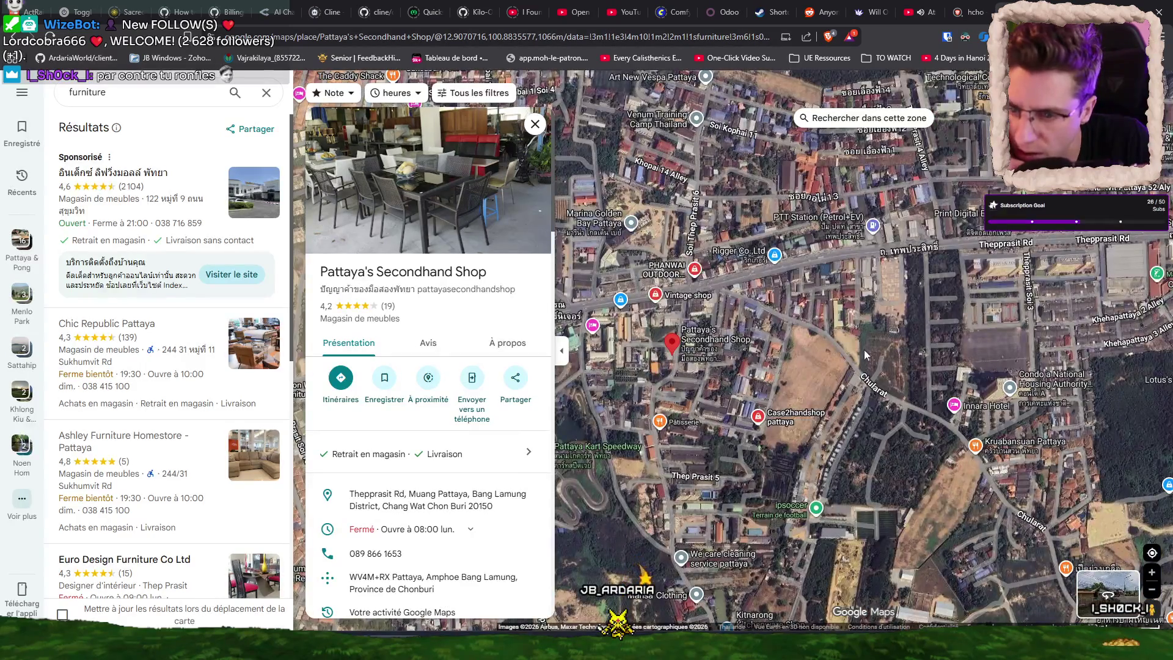
pyautogui.scroll(-2, 863, 349)
pyautogui.moveTo(892, 351); pyautogui.dragTo(633, 328)
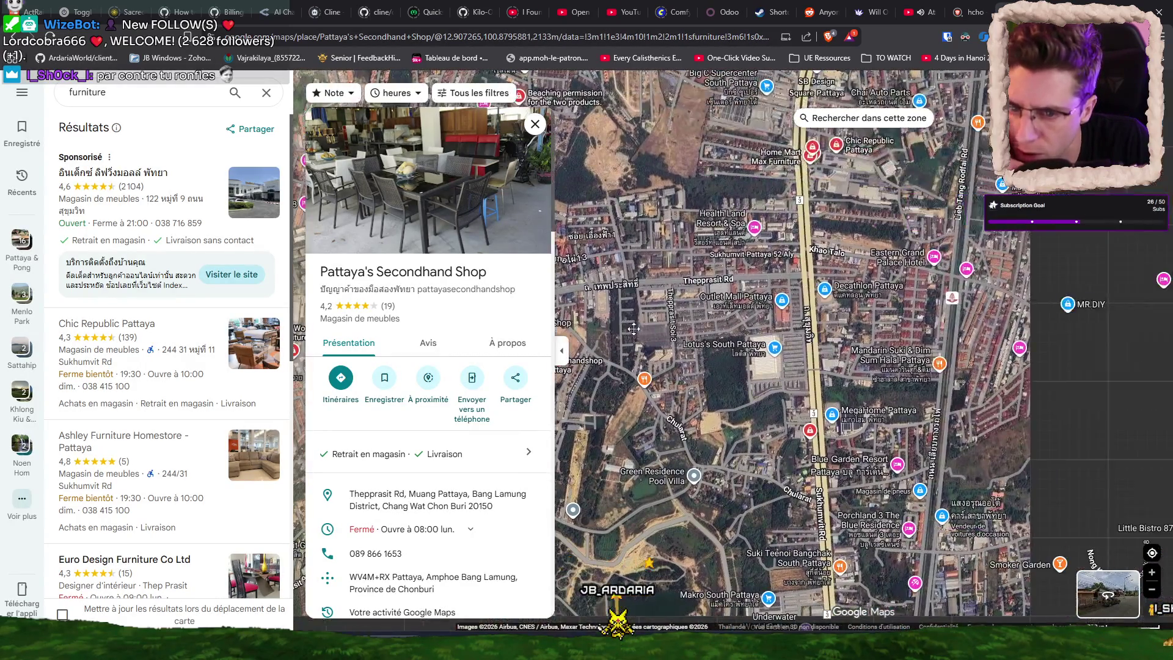
pyautogui.scroll(4, 694, 310)
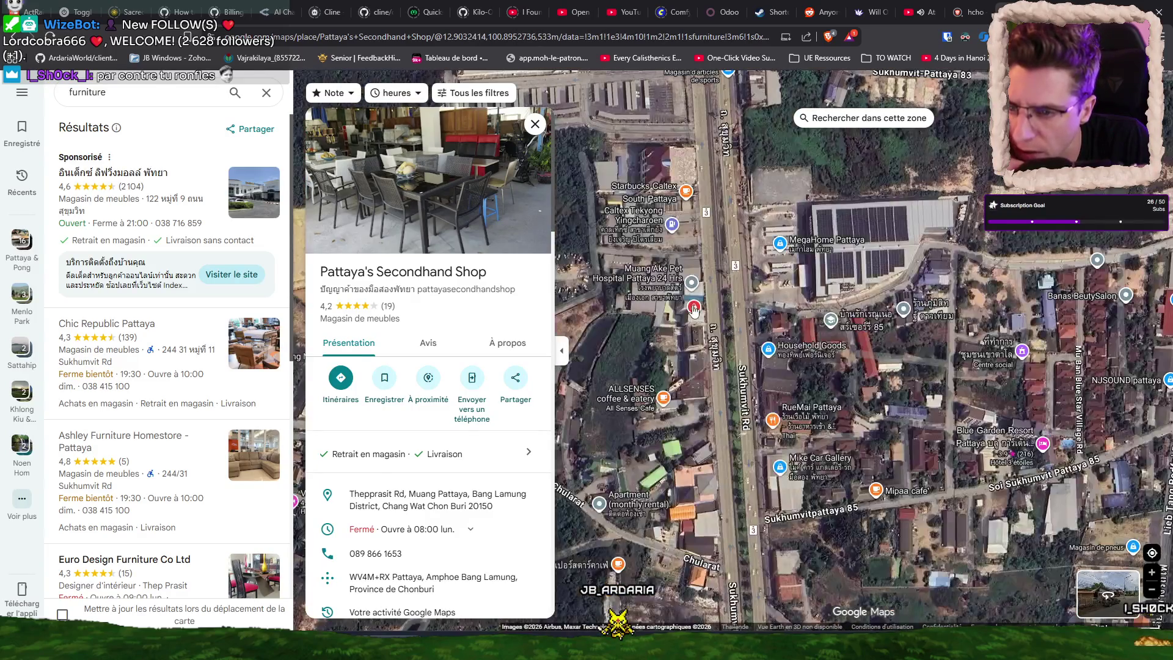
pyautogui.click(694, 309)
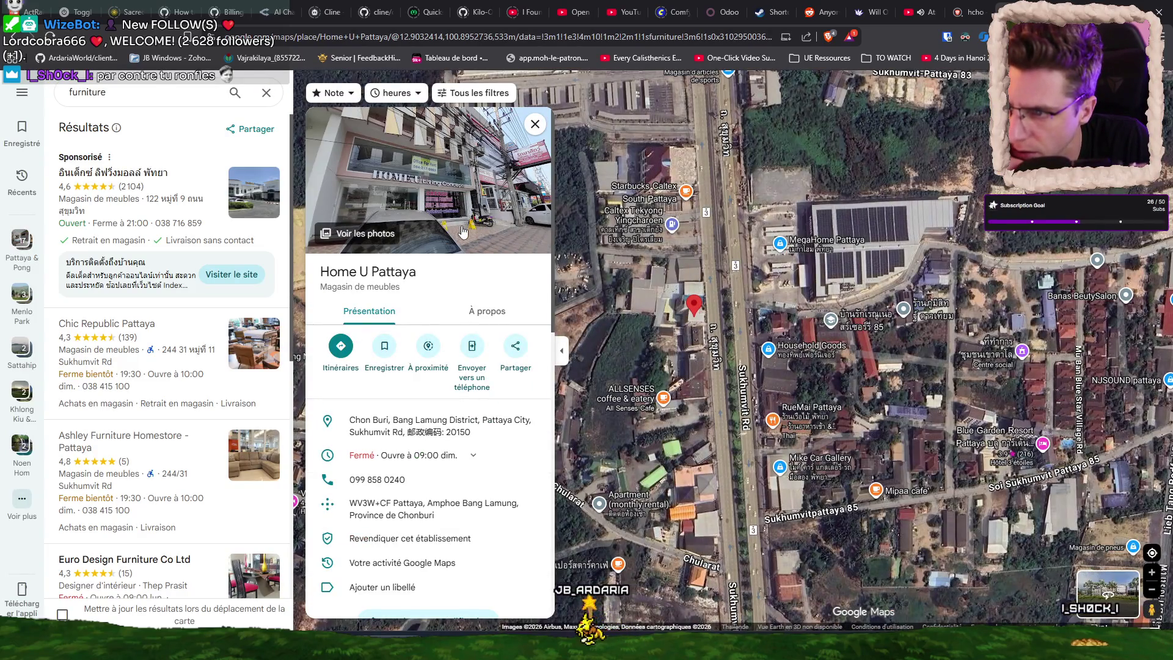
# Open the 4.7-star คลังเฟอร์นิเจอร์พัทยา ชลบุรี store and view its photos full screen.
pyautogui.scroll(-3, 734, 368)
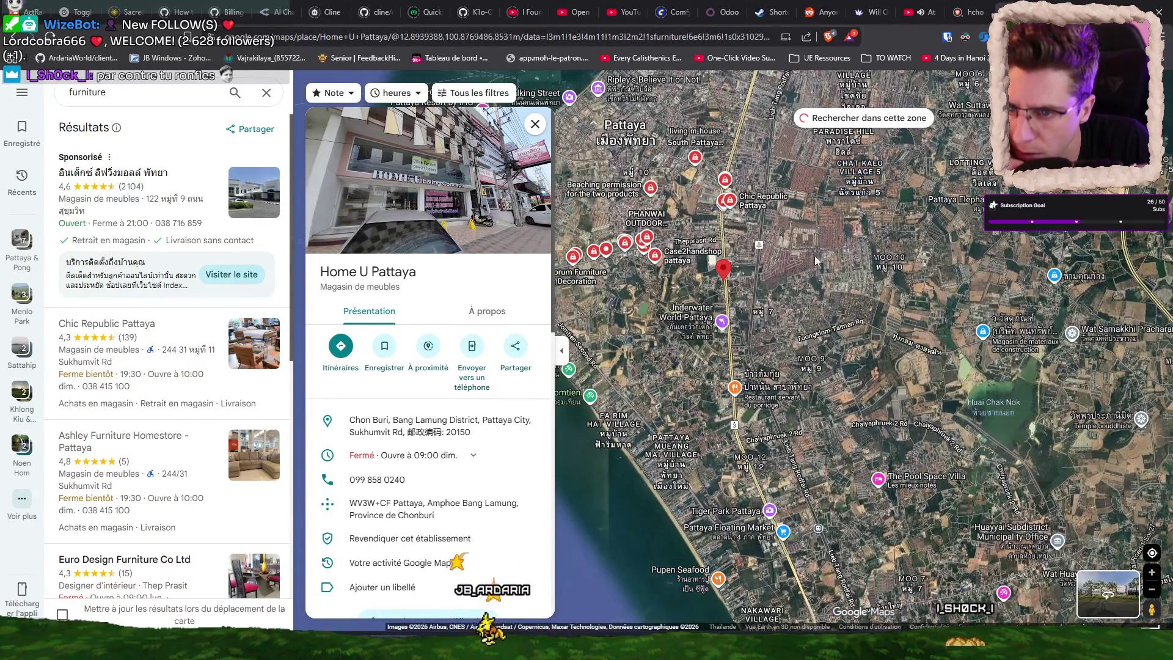
pyautogui.scroll(2, 777, 544)
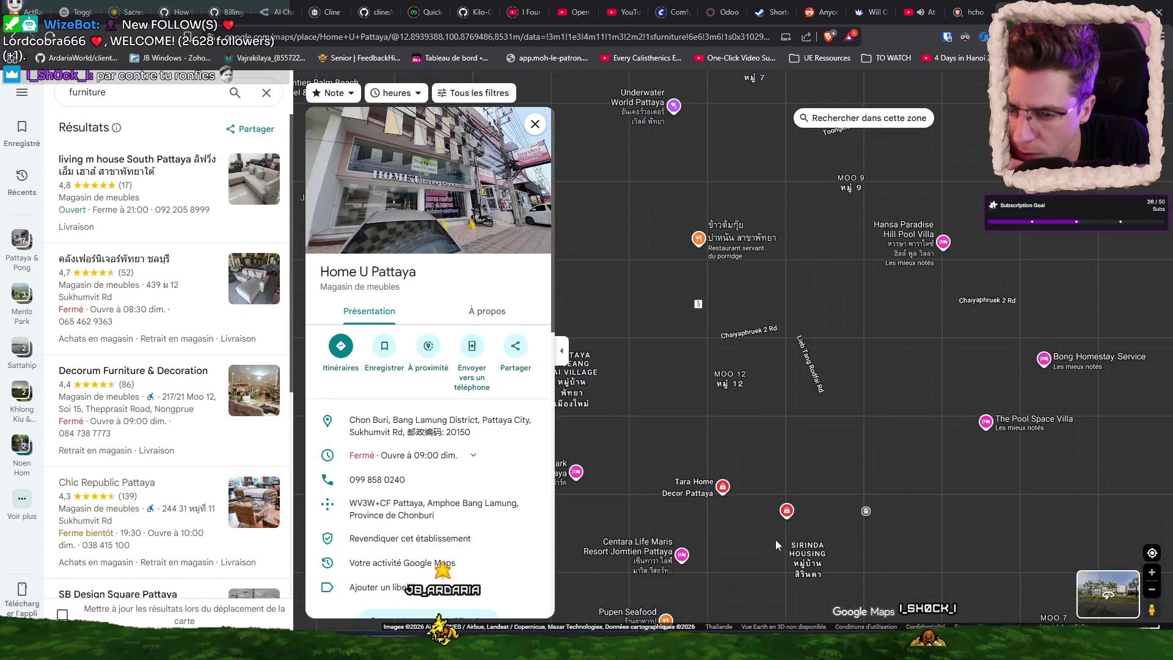
pyautogui.click(788, 510)
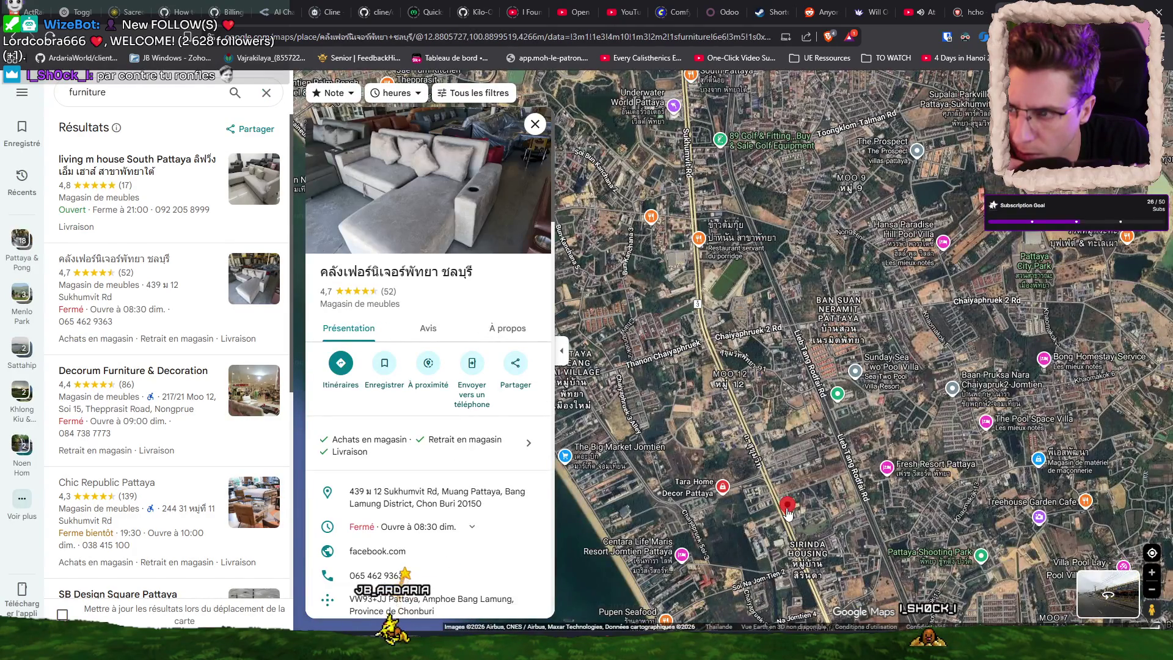
pyautogui.click(453, 197)
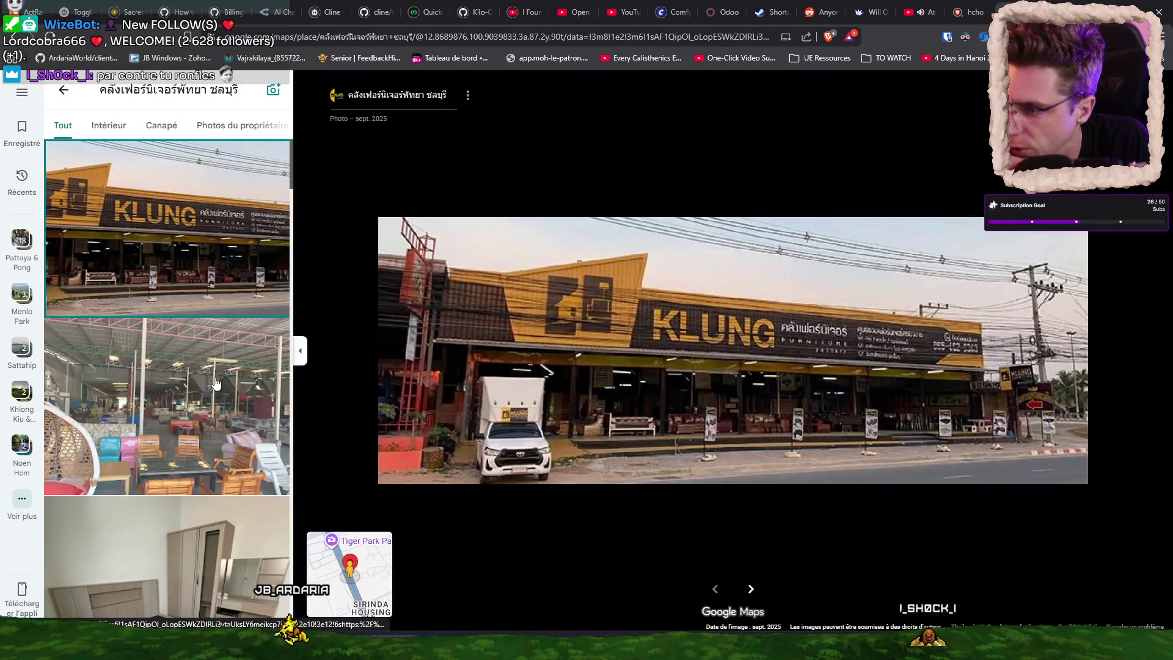
# View the KLUNG showroom interior photo, then return to the map.
pyautogui.click(193, 452)
pyautogui.scroll(-4, 193, 452)
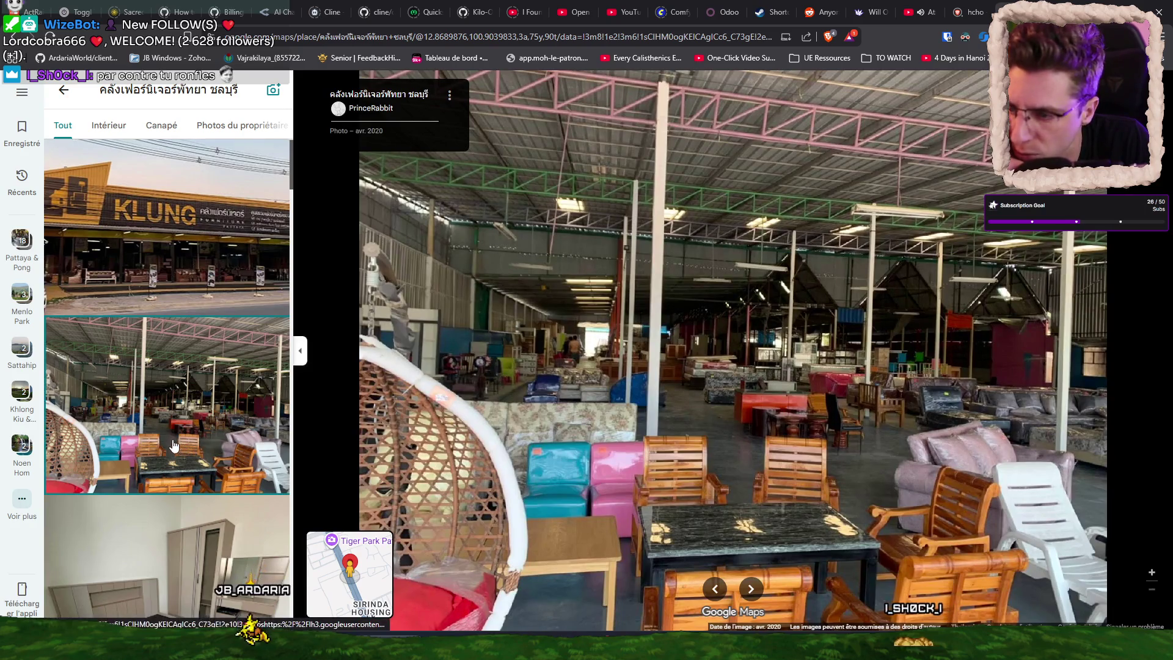
pyautogui.press('Escape')
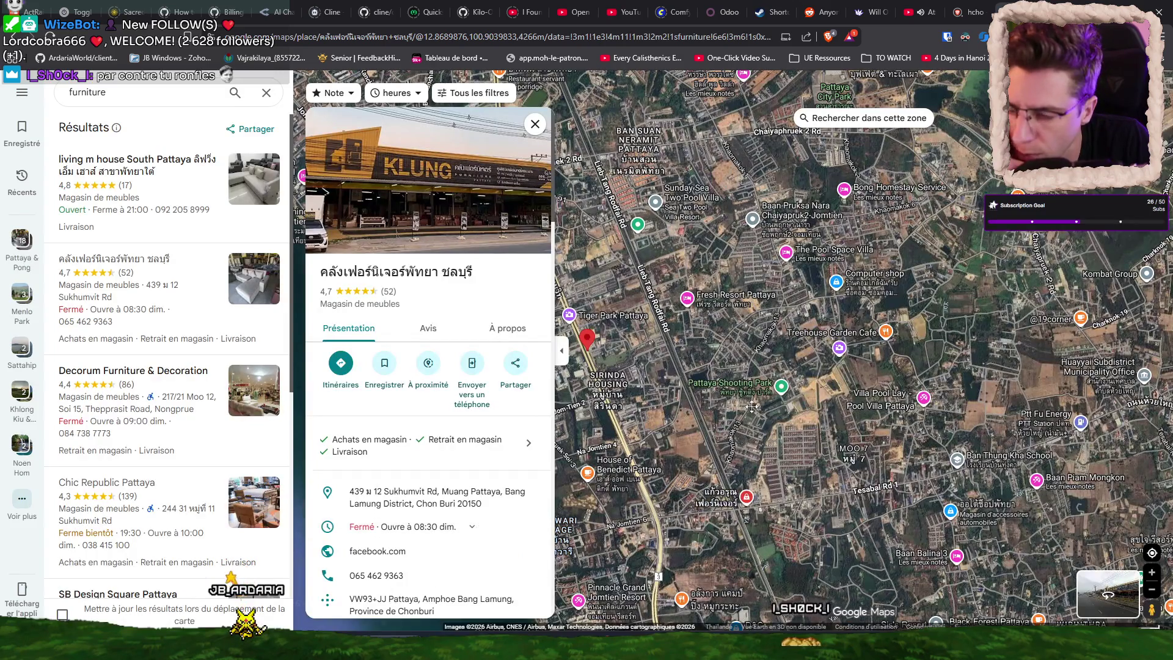
# Survey the satellite view around the store, then close the Google Maps tab.
pyautogui.moveTo(706, 400); pyautogui.dragTo(875, 386)
pyautogui.scroll(2, 733, 326)
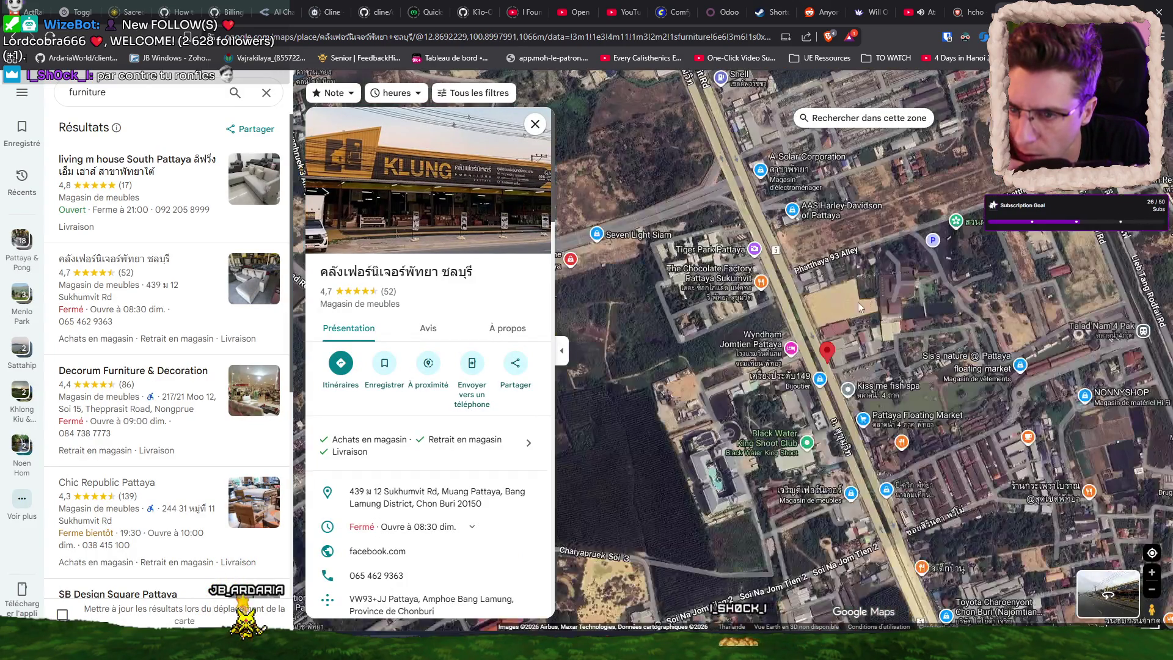
pyautogui.scroll(-1, 849, 347)
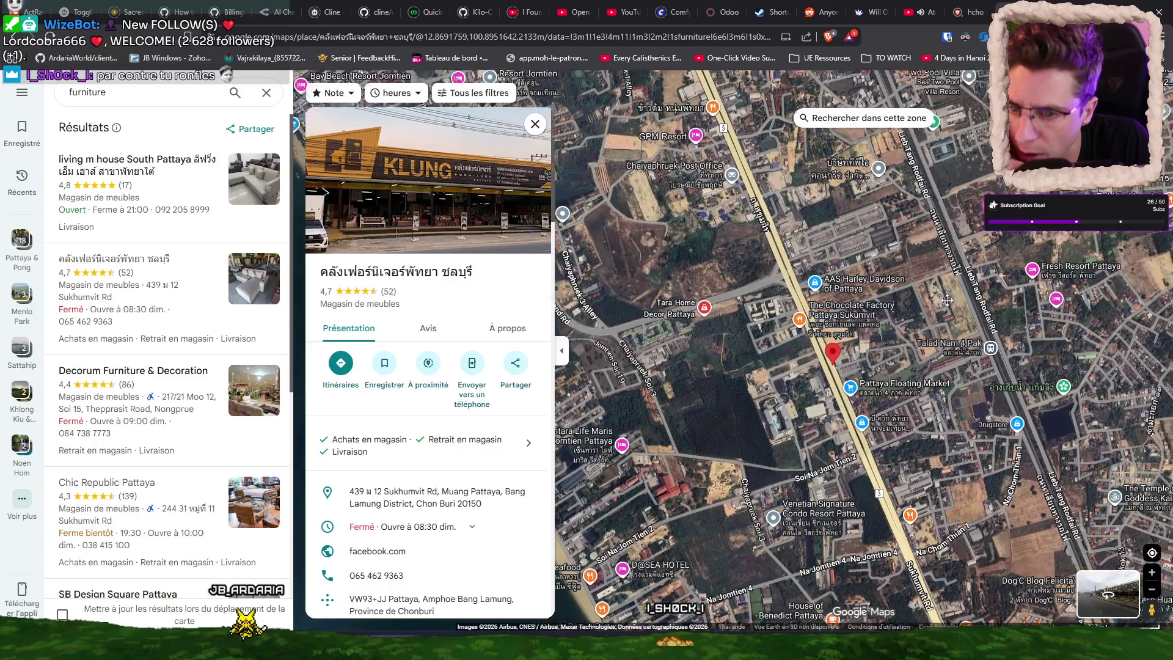
pyautogui.moveTo(944, 264); pyautogui.dragTo(907, 373)
pyautogui.scroll(-1, 909, 378)
pyautogui.moveTo(846, 266); pyautogui.dragTo(780, 368)
pyautogui.scroll(-1, 781, 361)
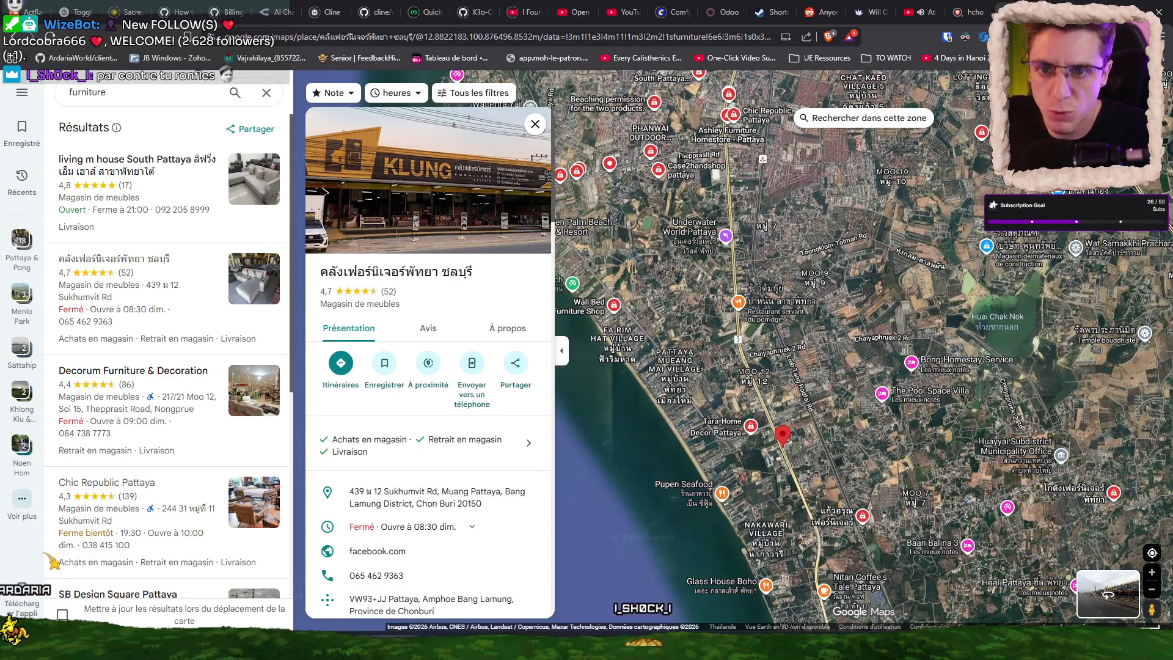
pyautogui.hotkey('ctrl', 'w')
pyautogui.hotkey('ctrl', 'w')
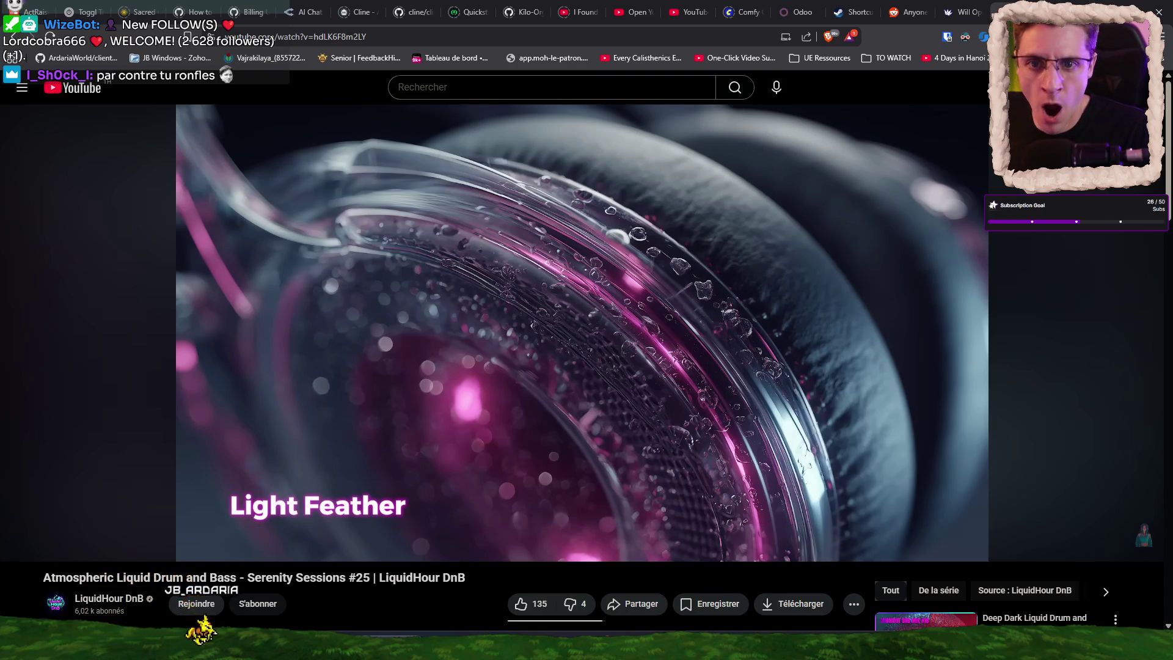
# Switch from the YouTube window to the VS Code stock-sync spec notes.
pyautogui.hotkey('alt', 'Tab')
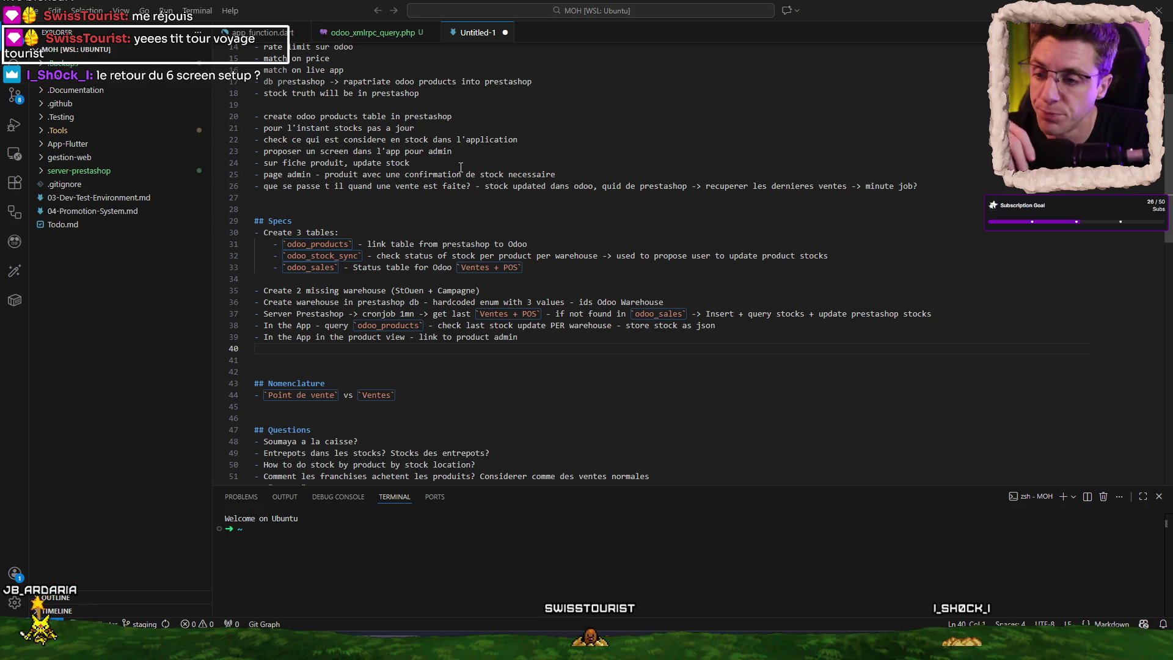
pyautogui.scroll(5, 469, 215)
pyautogui.scroll(-4, 473, 210)
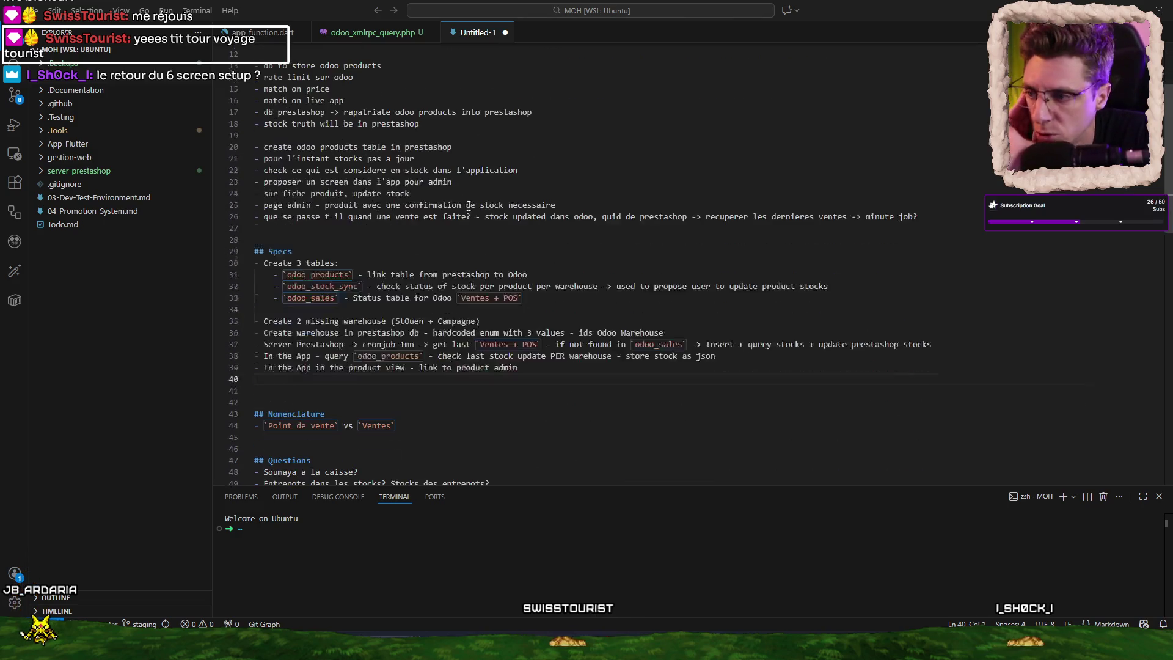
pyautogui.scroll(-3, 469, 205)
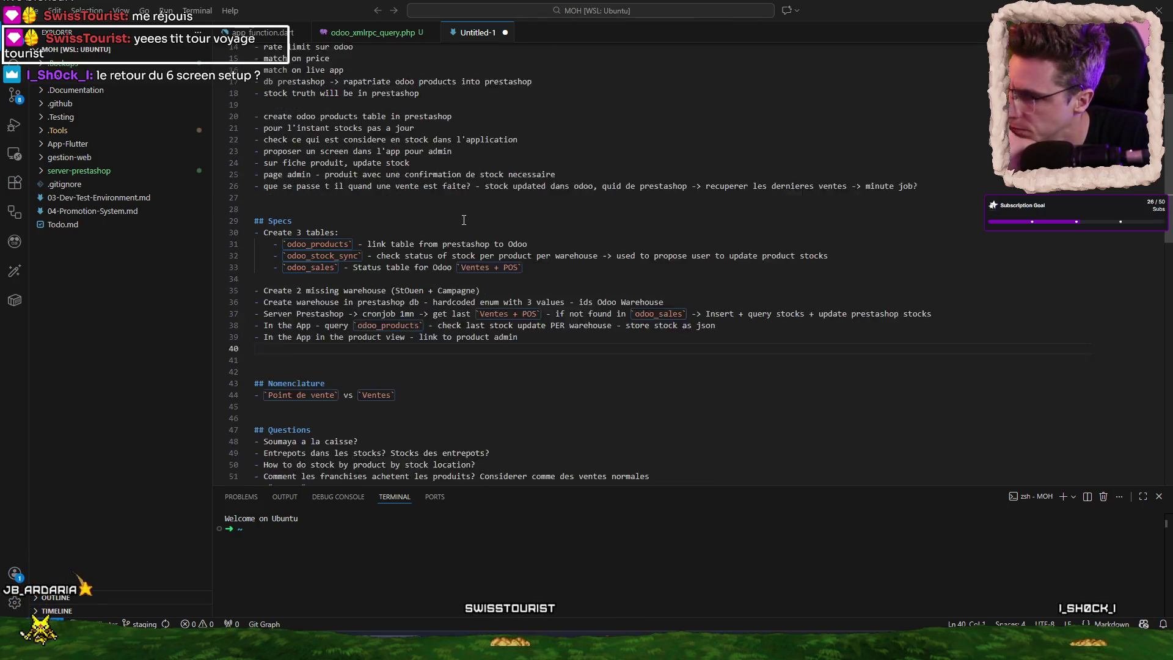
pyautogui.click(549, 177)
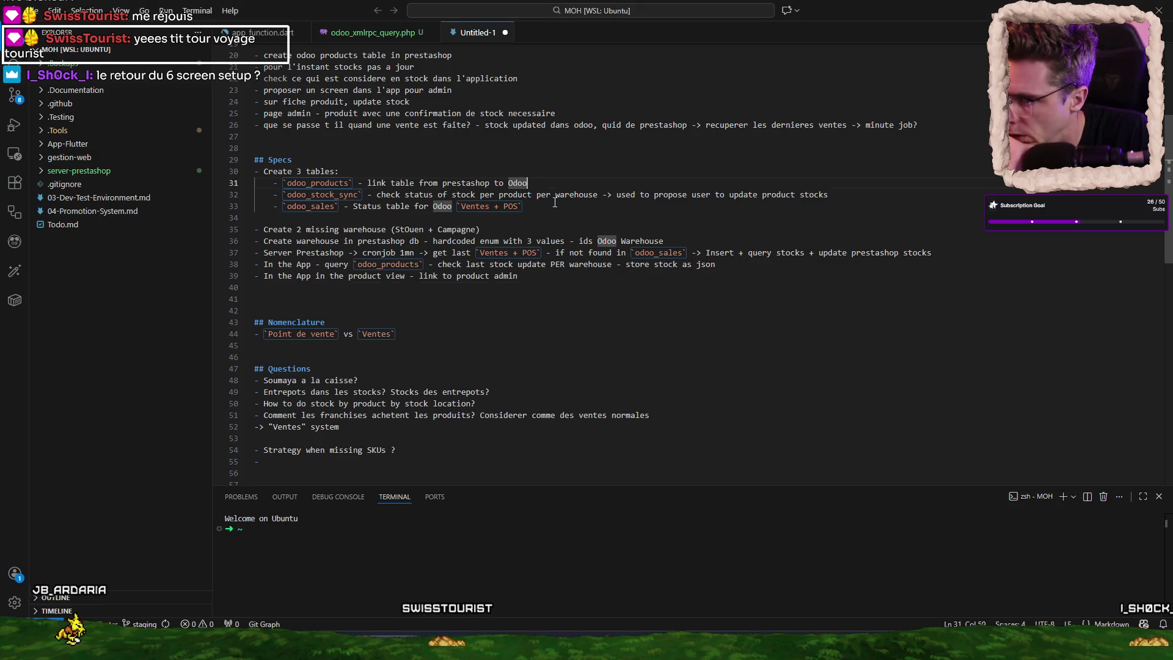
pyautogui.press('Down')
pyautogui.press('End')
pyautogui.press('Down')
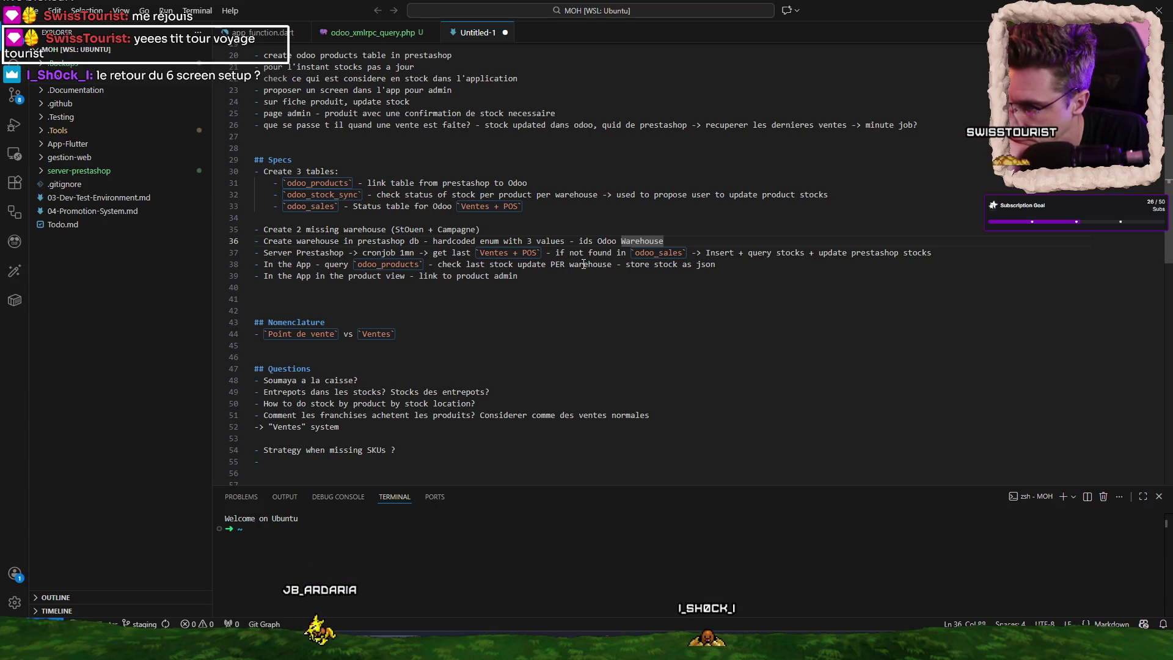
pyautogui.click(551, 252)
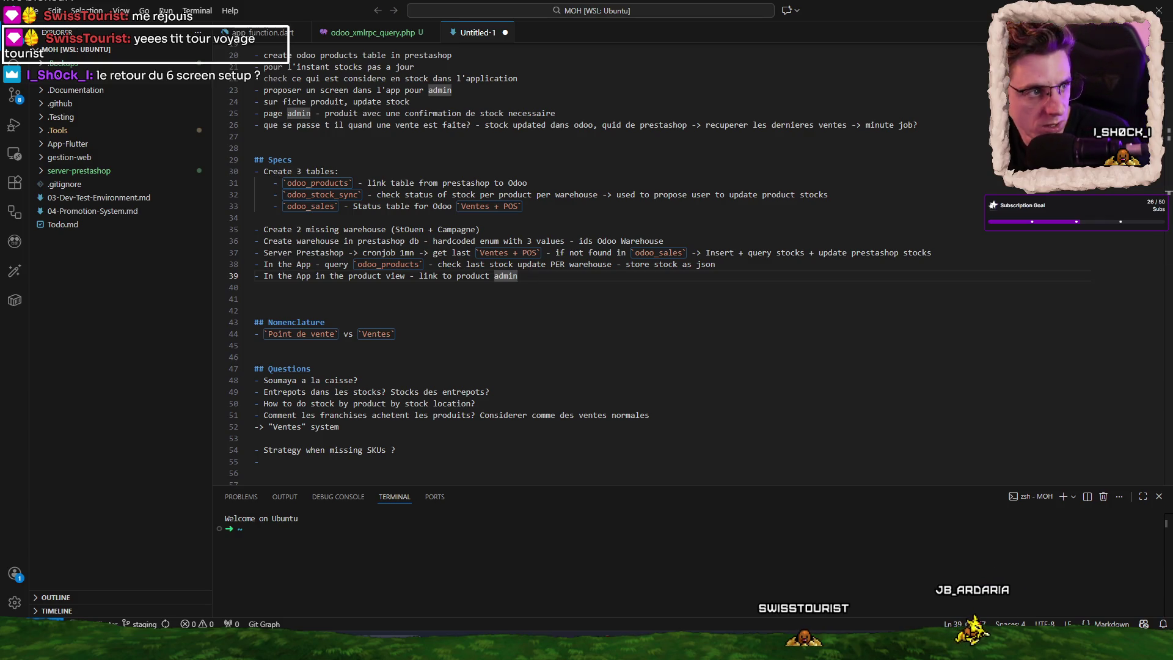
pyautogui.click(518, 275)
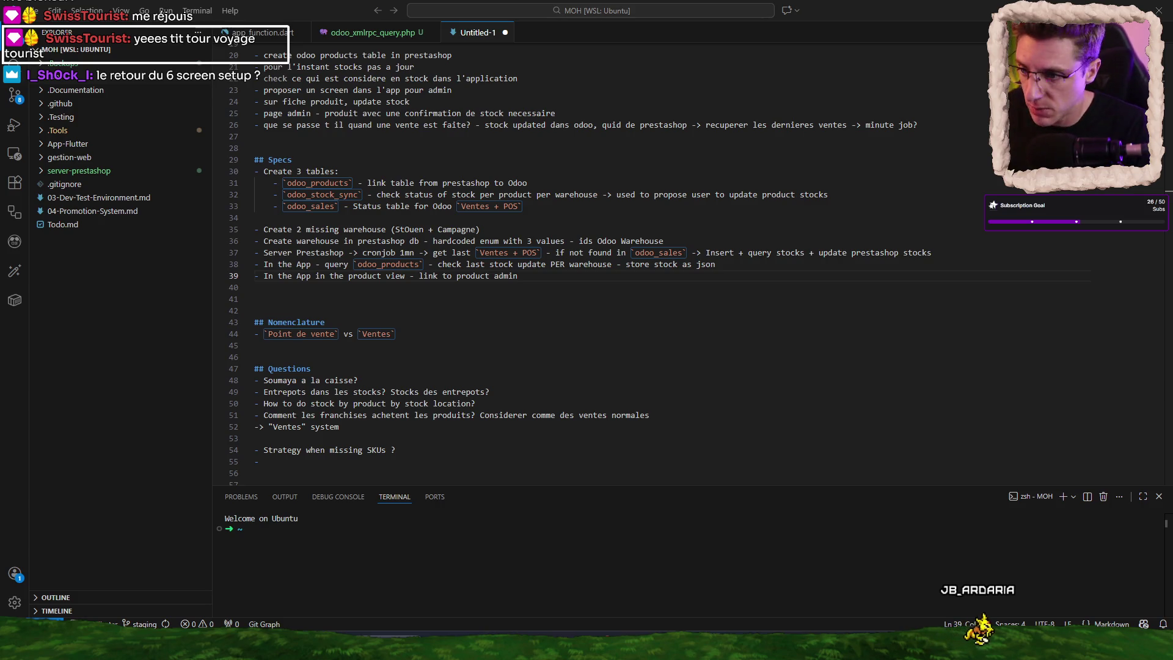
# Add the bullet 'variant in prestashop == different products in Odoo' with a '-> How to' sub-point.
pyautogui.click(405, 303)
pyautogui.write('- ')
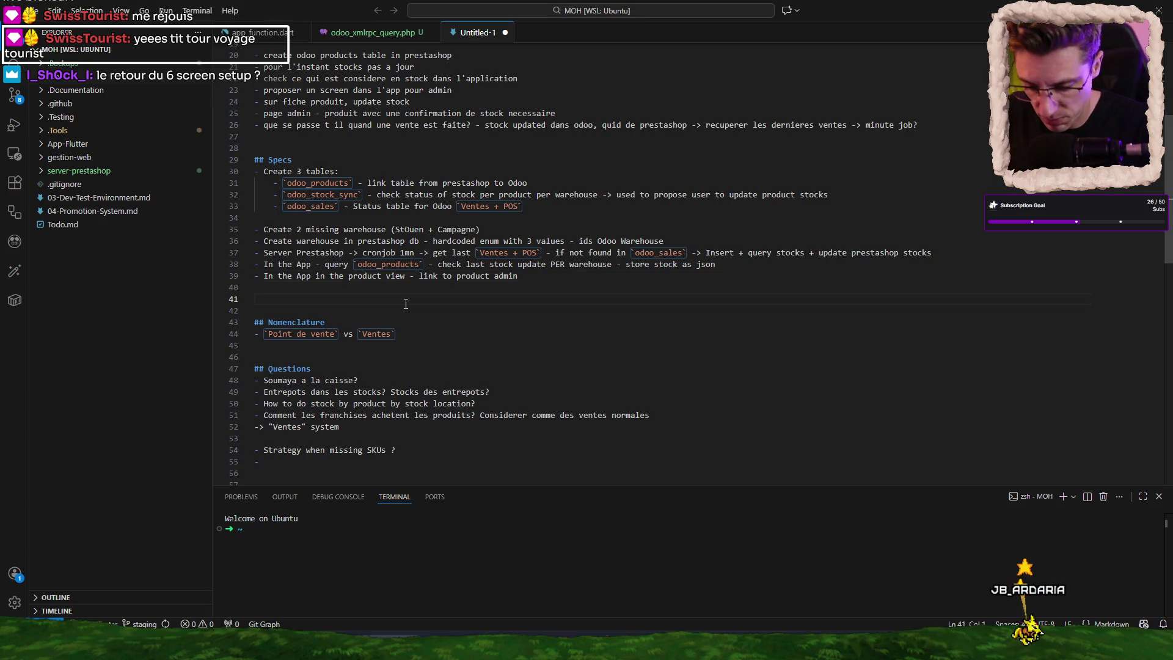
pyautogui.write('varia')
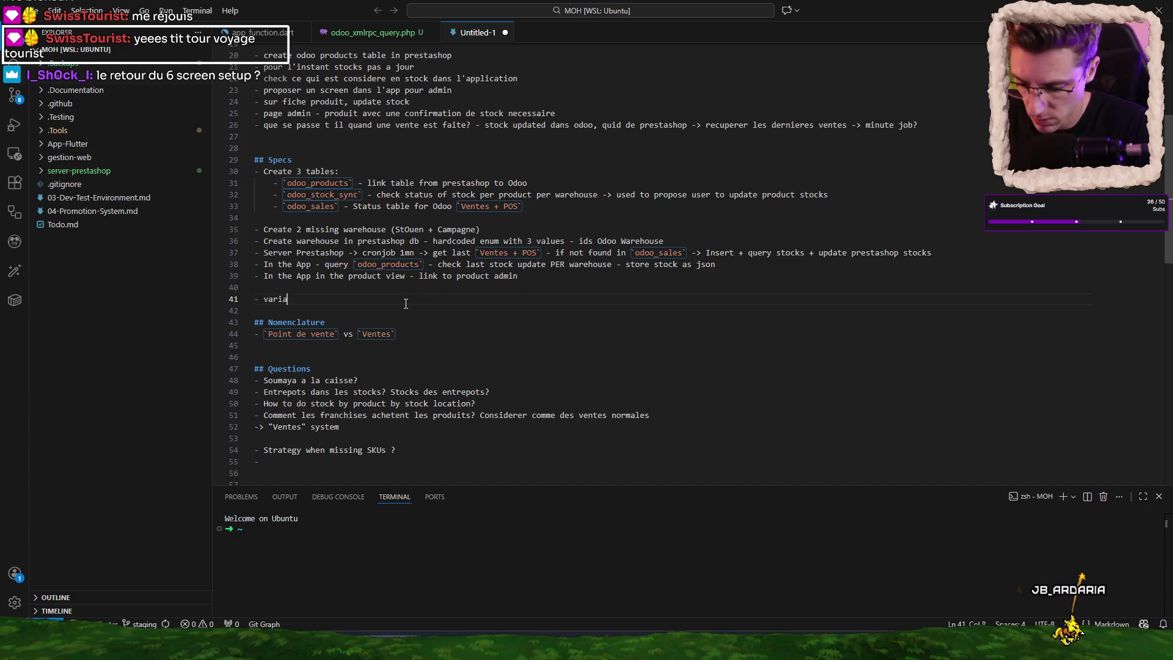
pyautogui.write('nt in')
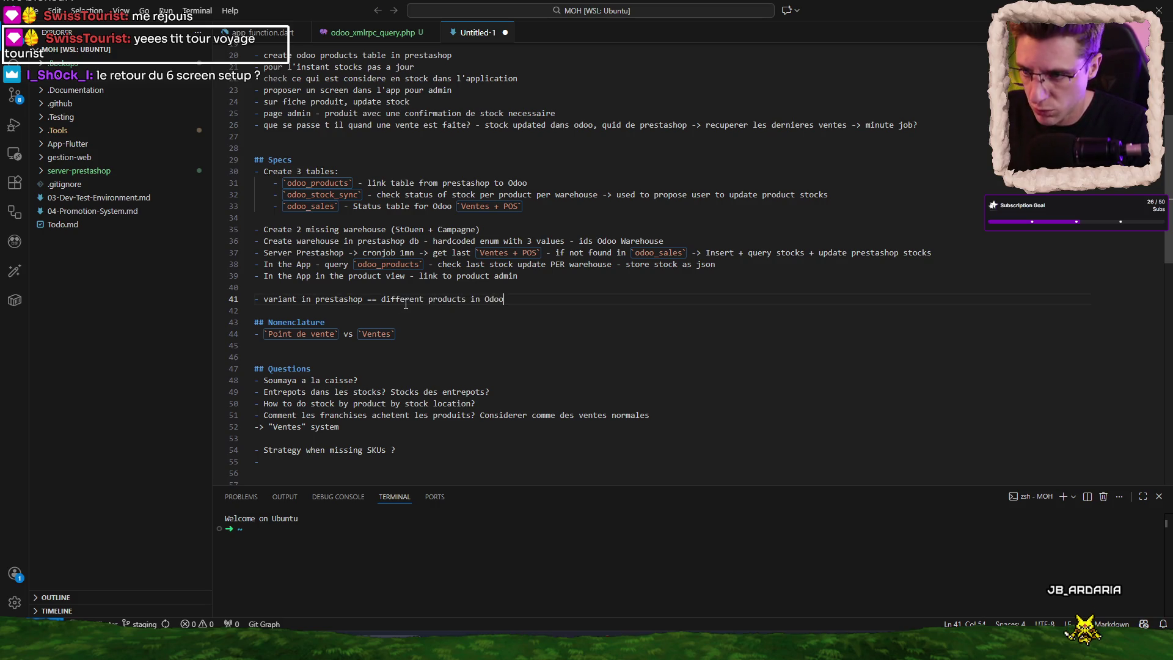
pyautogui.press('Return')
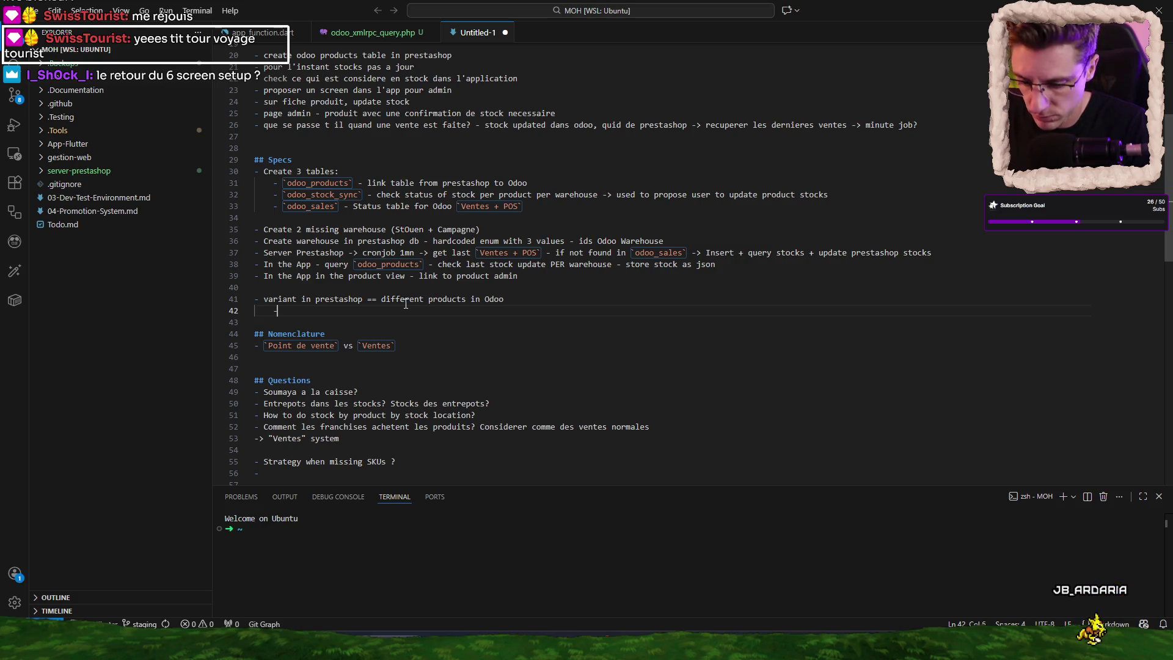
pyautogui.write('-> How to')
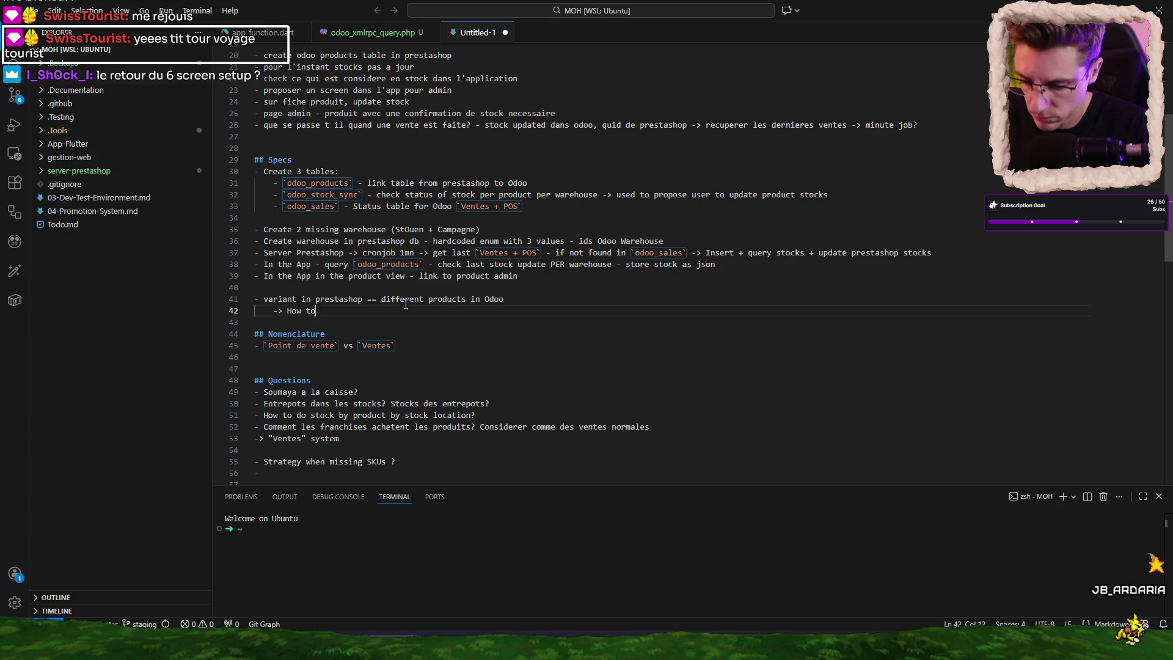